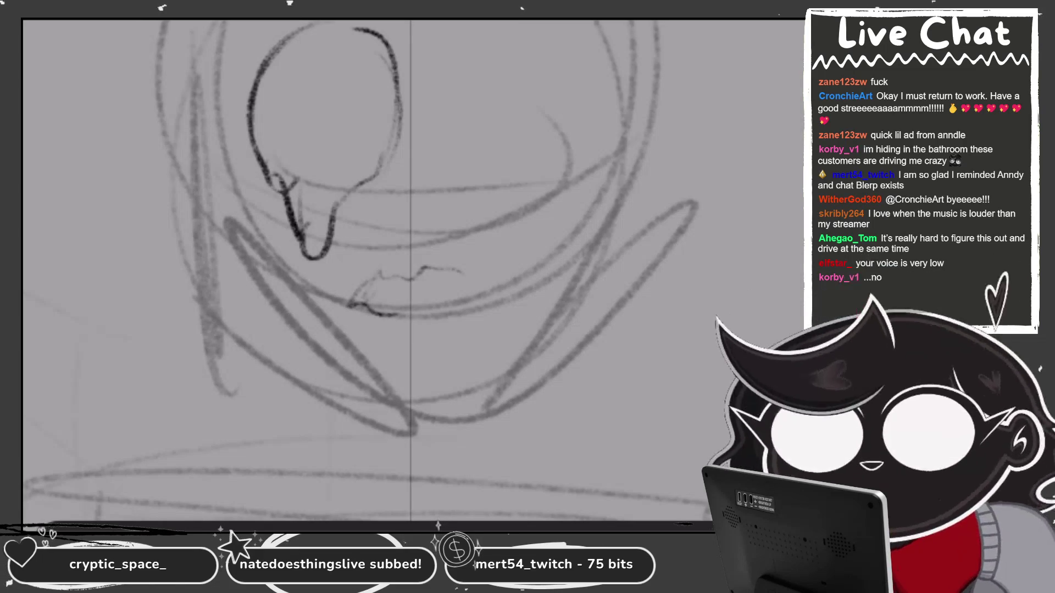
Ink the right eye's outer arcs, drip hook and right side, then darken its upper outline.
{"action": "key", "text": "ctrl+minus"}
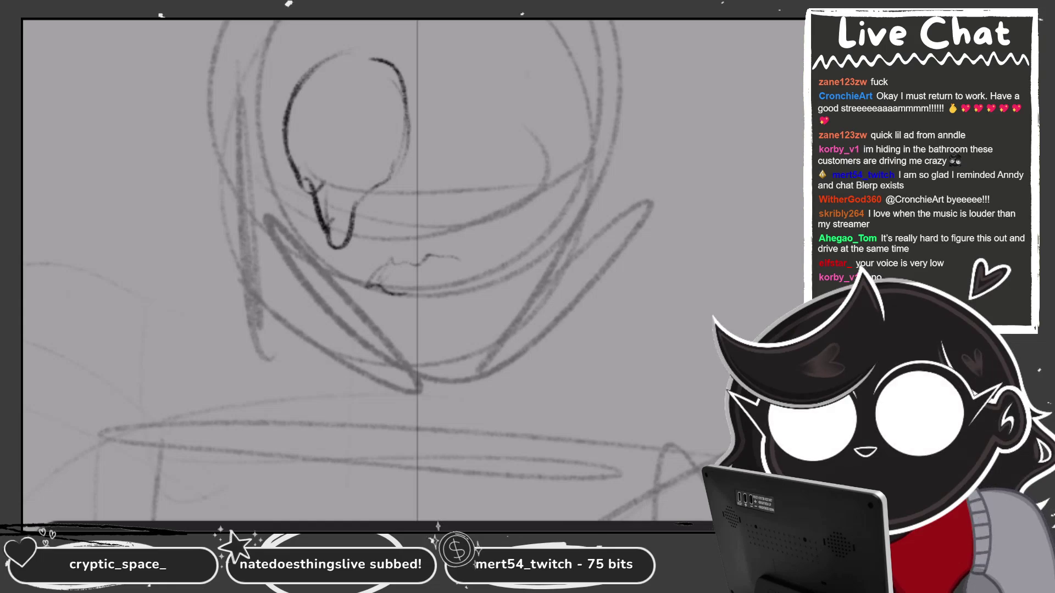
{"action": "left_click_drag", "start_coordinate": [522, 65], "coordinate": [471, 171]}
{"action": "left_click_drag", "start_coordinate": [472, 82], "coordinate": [579, 134]}
{"action": "left_click_drag", "start_coordinate": [532, 176], "coordinate": [548, 193]}
{"action": "left_click_drag", "start_coordinate": [463, 161], "coordinate": [482, 232]}
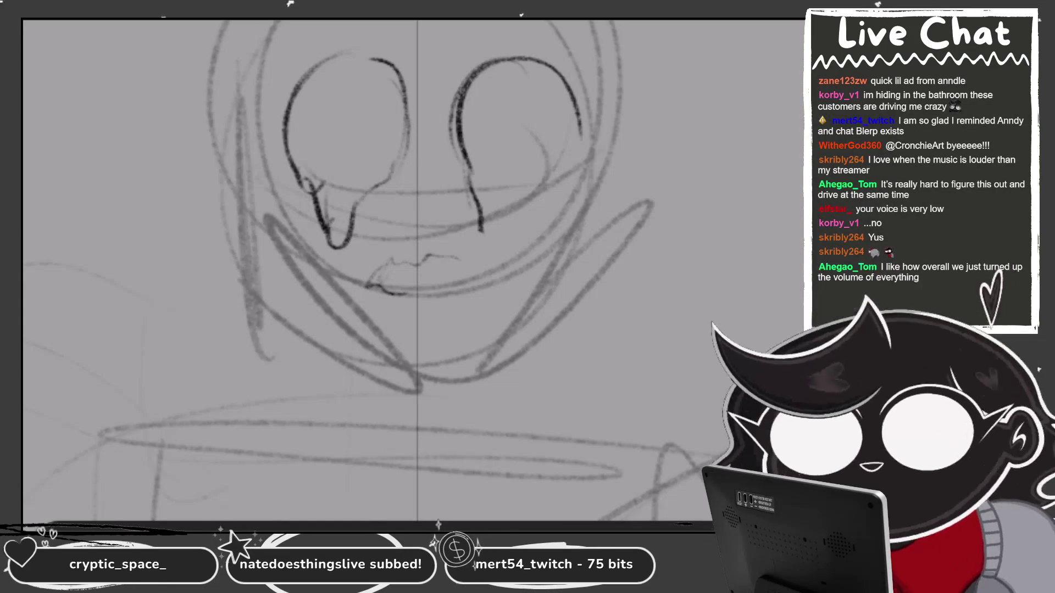
{"action": "mouse_move", "coordinate": [477, 206]}
{"action": "left_mouse_down"}
{"action": "mouse_move", "coordinate": [503, 236]}
{"action": "mouse_move", "coordinate": [555, 170]}
{"action": "mouse_move", "coordinate": [576, 121]}
{"action": "left_mouse_up"}
{"action": "left_click_drag", "start_coordinate": [563, 163], "coordinate": [551, 178]}
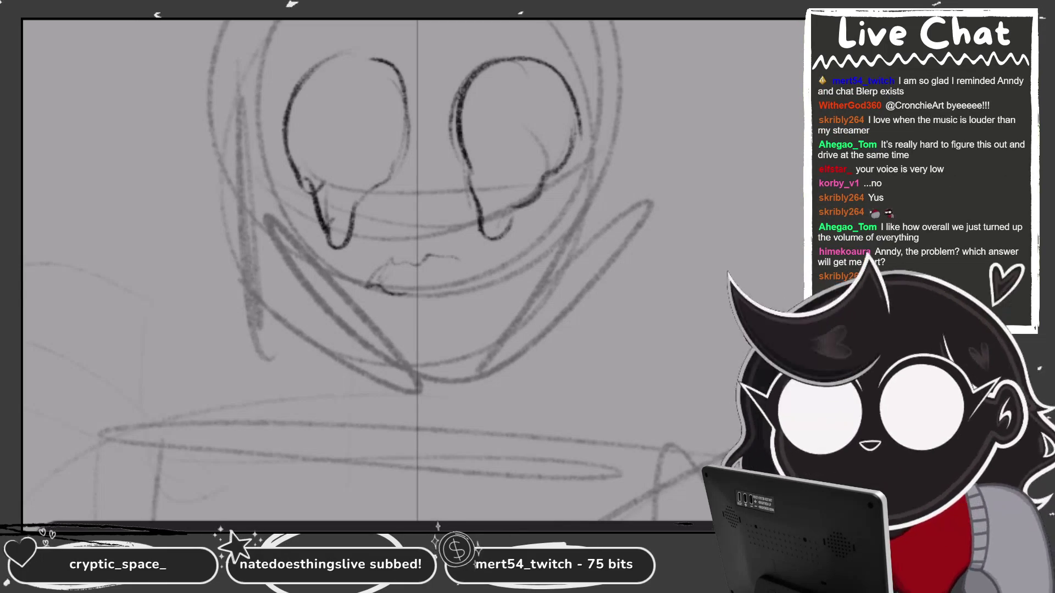
{"action": "left_click_drag", "start_coordinate": [492, 66], "coordinate": [458, 128]}
{"action": "left_click_drag", "start_coordinate": [456, 88], "coordinate": [528, 53]}
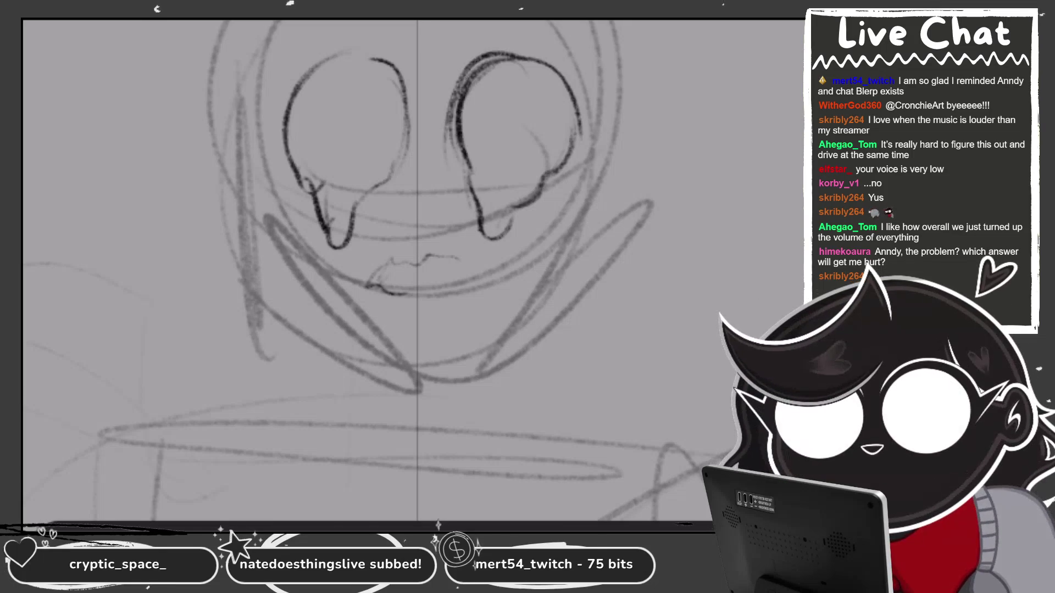
{"action": "key", "text": "ctrl+minus"}
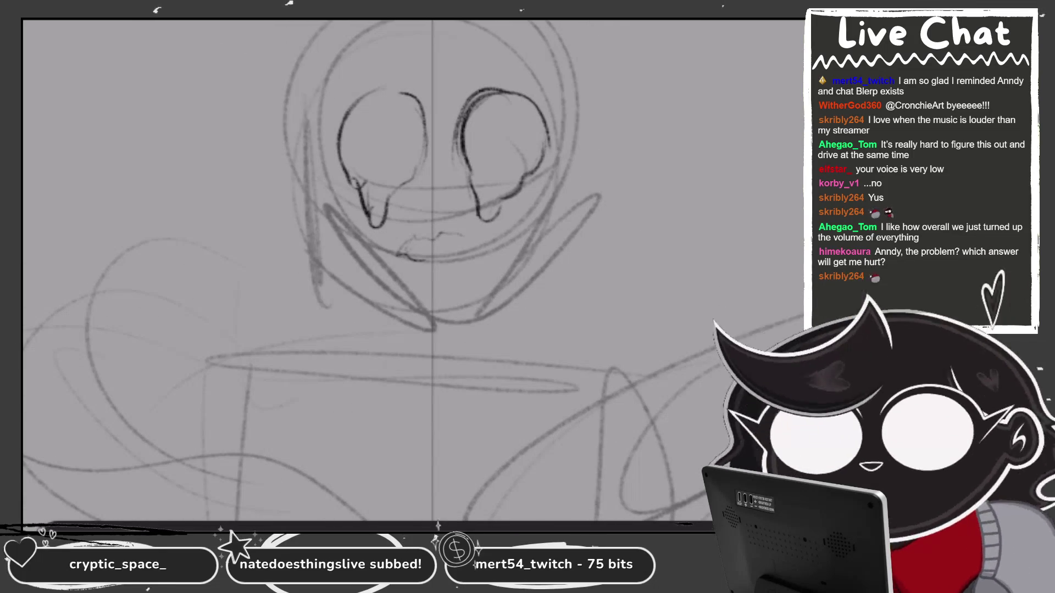
Darken the left eye's upper outline and hatch along the right eye's inner edge.
{"action": "key", "text": "ctrl+plus"}
{"action": "mouse_move", "coordinate": [382, 100]}
{"action": "left_mouse_down"}
{"action": "mouse_move", "coordinate": [324, 97]}
{"action": "mouse_move", "coordinate": [300, 141]}
{"action": "left_mouse_up"}
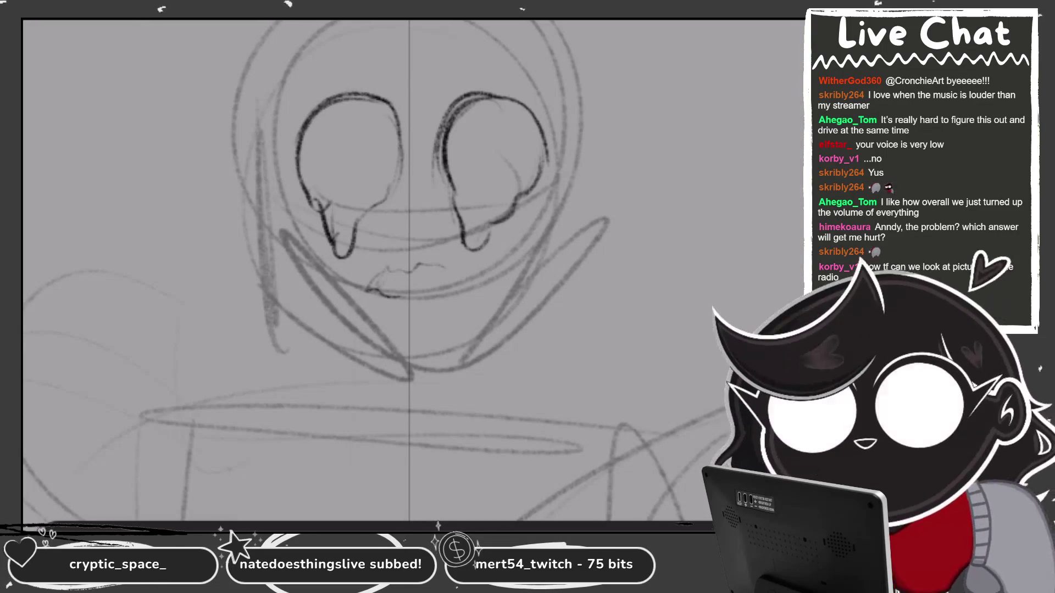
{"action": "mouse_move", "coordinate": [456, 102]}
{"action": "left_mouse_down"}
{"action": "mouse_move", "coordinate": [440, 157]}
{"action": "mouse_move", "coordinate": [442, 148]}
{"action": "left_mouse_up"}
{"action": "mouse_move", "coordinate": [495, 275]}
{"action": "left_mouse_down"}
{"action": "mouse_move", "coordinate": [467, 253]}
{"action": "mouse_move", "coordinate": [407, 272]}
{"action": "mouse_move", "coordinate": [434, 274]}
{"action": "left_mouse_up"}
Ink the lower lip line and the upper lip's right corner, undoing stray strokes.
{"action": "mouse_move", "coordinate": [426, 248]}
{"action": "left_mouse_down"}
{"action": "mouse_move", "coordinate": [437, 273]}
{"action": "mouse_move", "coordinate": [435, 263]}
{"action": "left_mouse_up"}
{"action": "scroll", "coordinate": [385, 269], "scroll_direction": "up", "scroll_amount": 1}
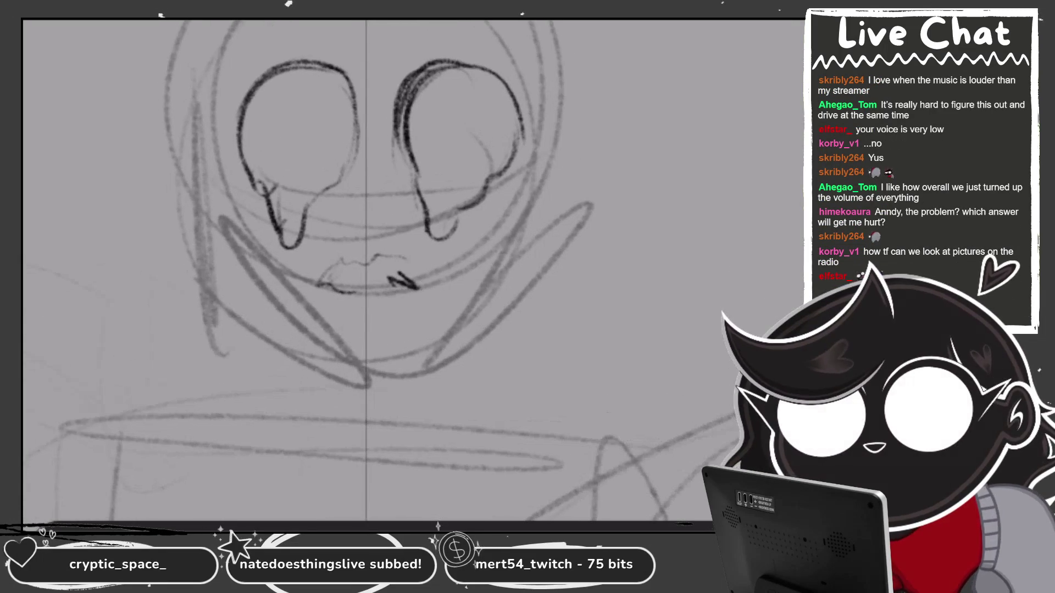
{"action": "key", "text": "ctrl+z"}
{"action": "mouse_move", "coordinate": [361, 286]}
{"action": "left_mouse_down"}
{"action": "mouse_move", "coordinate": [396, 278]}
{"action": "mouse_move", "coordinate": [422, 289]}
{"action": "left_mouse_up"}
{"action": "left_click_drag", "start_coordinate": [408, 254], "coordinate": [424, 274]}
{"action": "left_click_drag", "start_coordinate": [399, 257], "coordinate": [422, 277]}
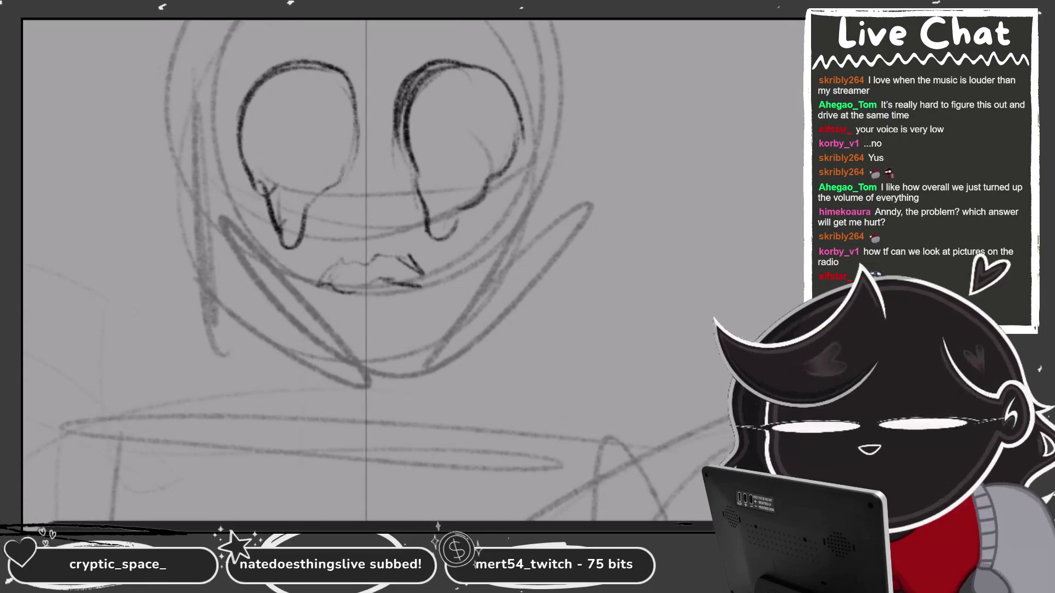
{"action": "scroll", "coordinate": [187, 186], "scroll_direction": "up", "scroll_amount": 2}
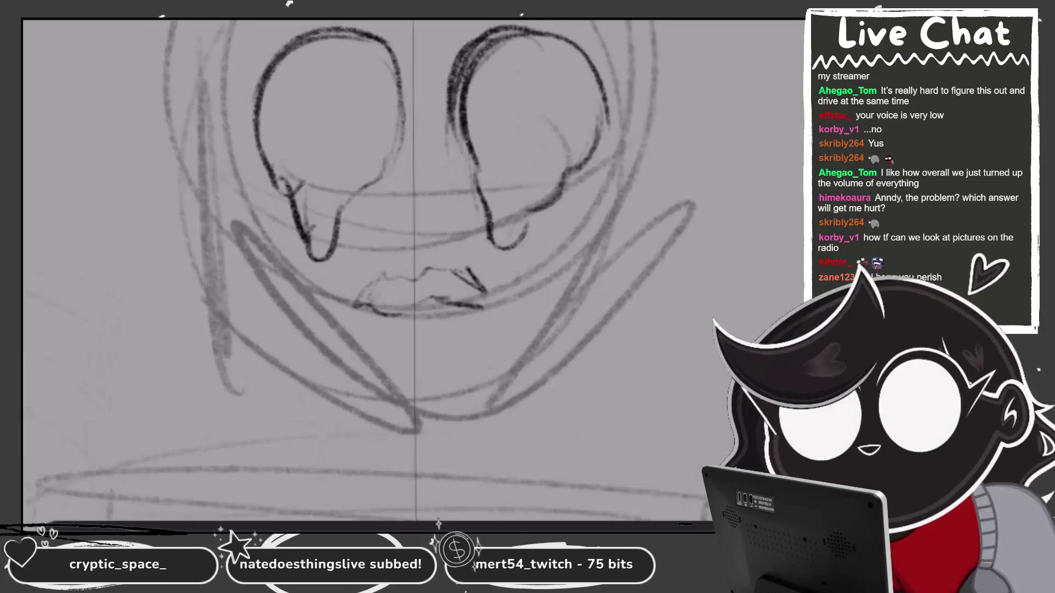
{"action": "mouse_move", "coordinate": [318, 294]}
{"action": "left_mouse_down"}
{"action": "mouse_move", "coordinate": [304, 328]}
{"action": "mouse_move", "coordinate": [329, 341]}
{"action": "mouse_move", "coordinate": [333, 306]}
{"action": "left_mouse_up"}
{"action": "left_click_drag", "start_coordinate": [340, 305], "coordinate": [308, 296]}
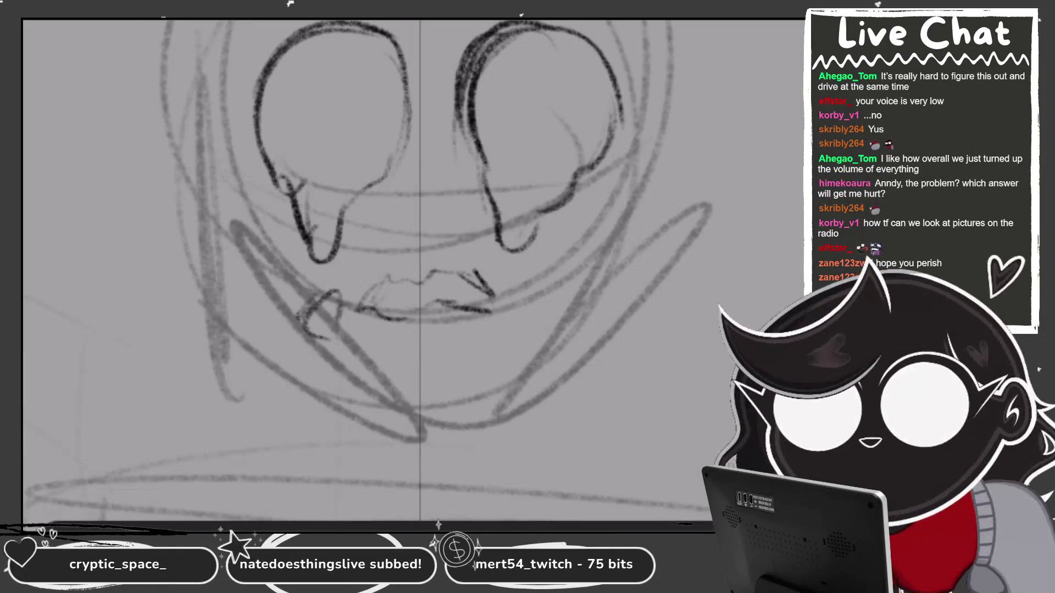
{"action": "key", "text": "ctrl+z"}
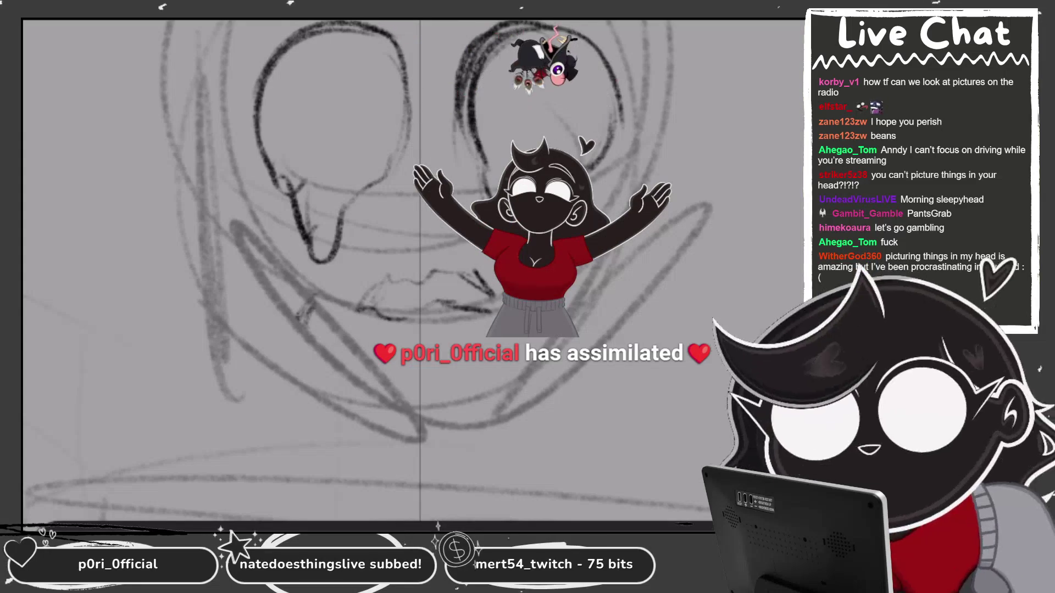
{"action": "scroll", "coordinate": [412, 269], "scroll_direction": "down", "scroll_amount": 3}
{"action": "scroll", "coordinate": [423, 270], "scroll_direction": "up", "scroll_amount": 3}
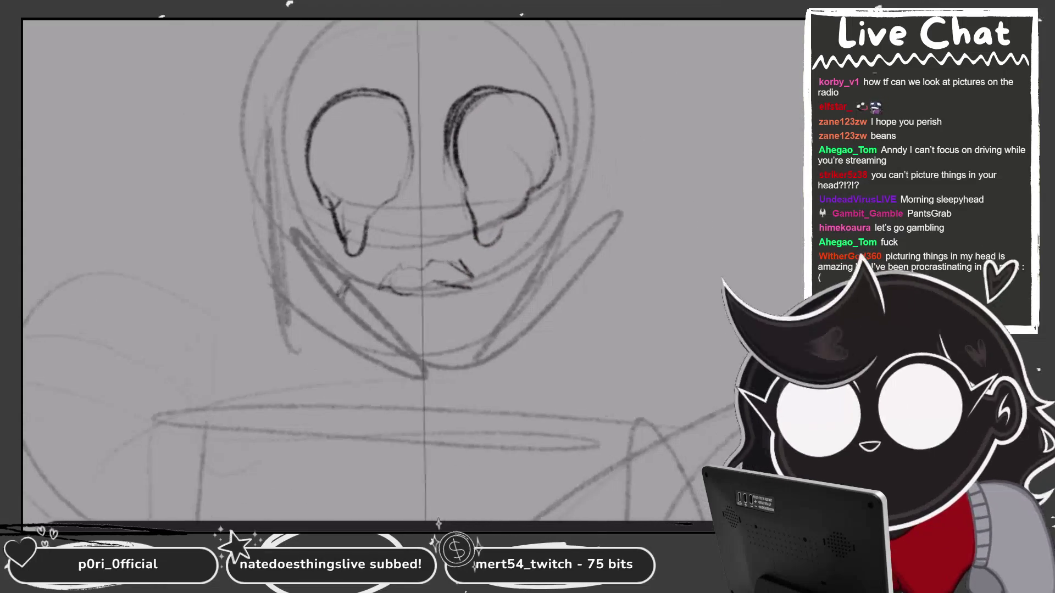
Ink bold curved ear arcs on the left and right of the face, redoing a misplaced stroke.
{"action": "mouse_move", "coordinate": [238, 204]}
{"action": "left_mouse_down"}
{"action": "mouse_move", "coordinate": [273, 326]}
{"action": "mouse_move", "coordinate": [294, 325]}
{"action": "left_mouse_up"}
{"action": "left_click_drag", "start_coordinate": [665, 219], "coordinate": [549, 345]}
{"action": "key", "text": "ctrl+z"}
{"action": "mouse_move", "coordinate": [623, 202]}
{"action": "left_mouse_down"}
{"action": "mouse_move", "coordinate": [618, 277]}
{"action": "mouse_move", "coordinate": [549, 302]}
{"action": "left_mouse_up"}
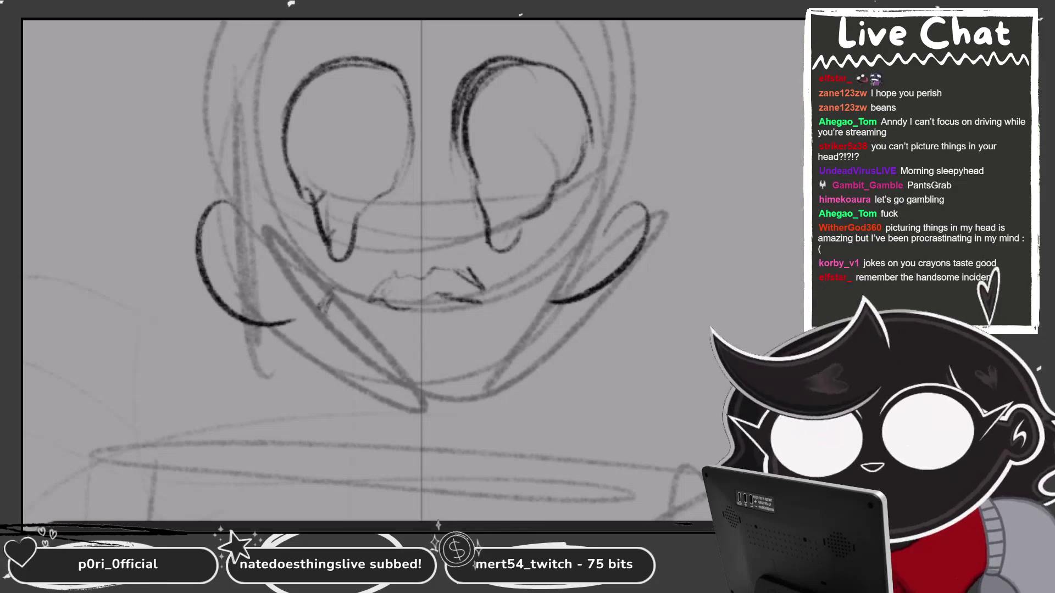
{"action": "scroll", "coordinate": [388, 288], "scroll_direction": "down", "scroll_amount": 2}
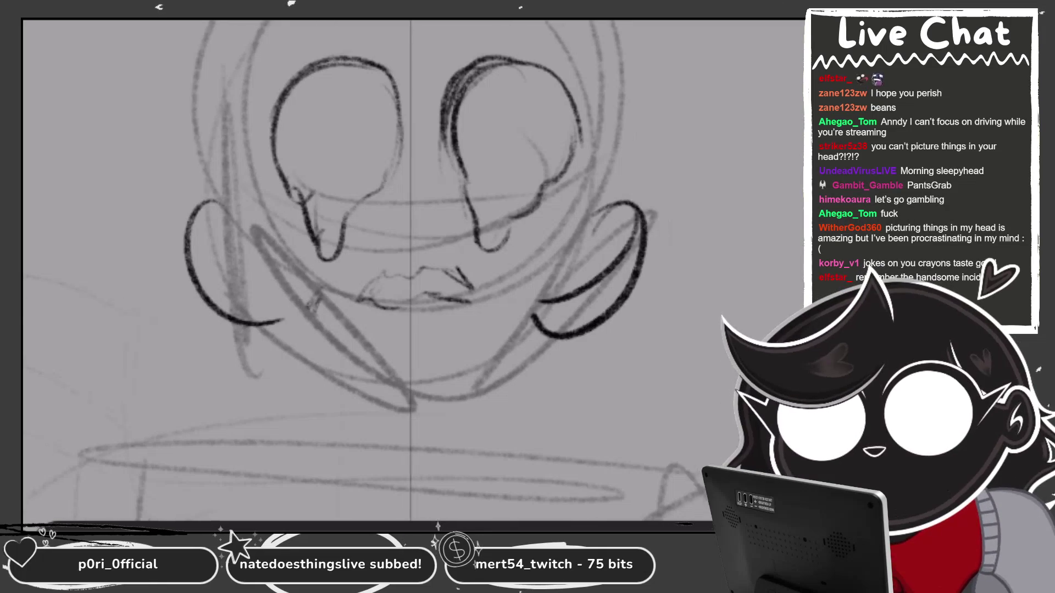
{"action": "left_click_drag", "start_coordinate": [616, 228], "coordinate": [535, 302]}
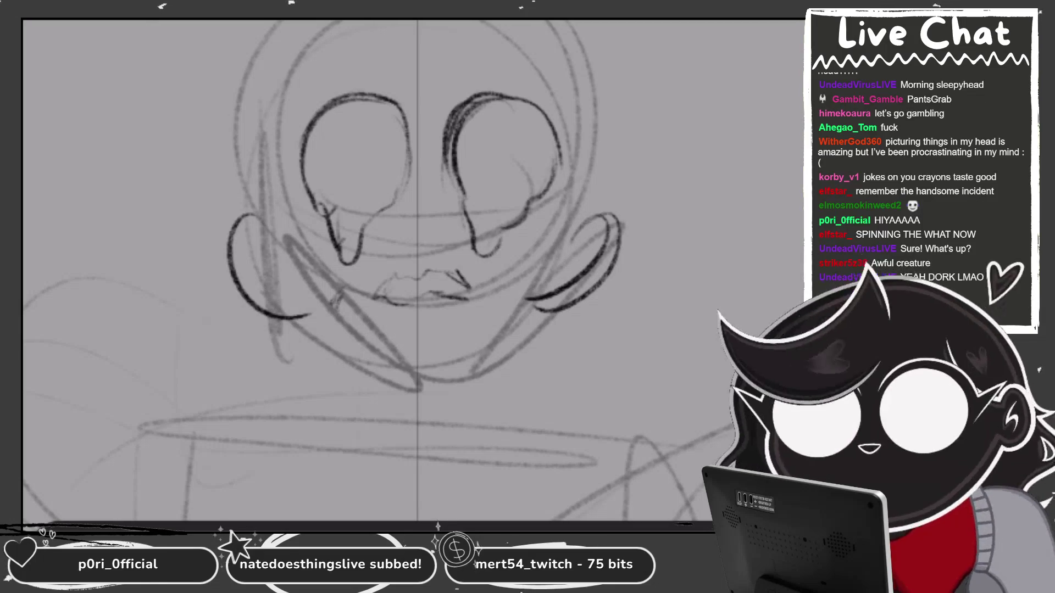
Ink a hair line down the head, both sides of the head outline and a chin line.
{"action": "scroll", "coordinate": [637, 437], "scroll_direction": "down", "scroll_amount": 2}
{"action": "left_click_drag", "start_coordinate": [478, 22], "coordinate": [393, 110]}
{"action": "key", "text": "ctrl+z"}
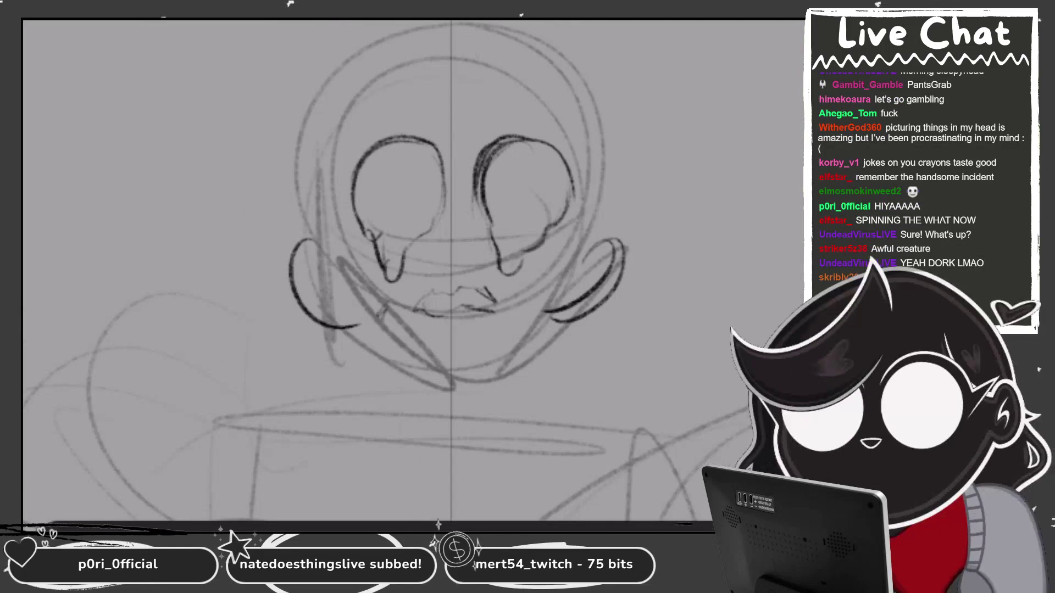
{"action": "left_click_drag", "start_coordinate": [440, 22], "coordinate": [400, 236]}
{"action": "key", "text": "ctrl+z"}
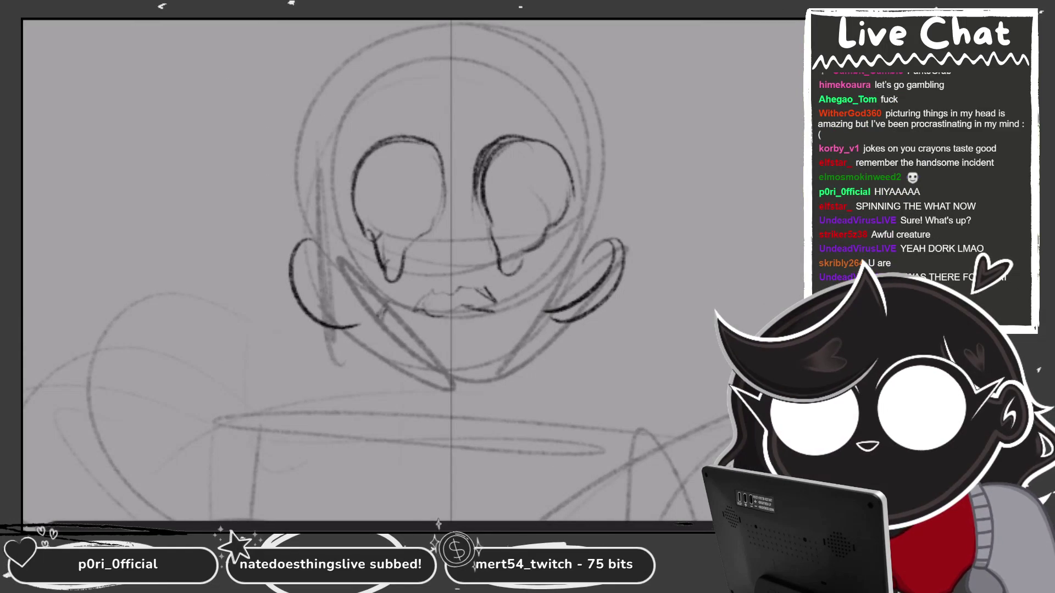
{"action": "mouse_move", "coordinate": [443, 22]}
{"action": "left_mouse_down"}
{"action": "mouse_move", "coordinate": [417, 242]}
{"action": "mouse_move", "coordinate": [431, 277]}
{"action": "left_mouse_up"}
{"action": "mouse_move", "coordinate": [413, 34]}
{"action": "left_mouse_down"}
{"action": "mouse_move", "coordinate": [300, 225]}
{"action": "mouse_move", "coordinate": [293, 174]}
{"action": "left_mouse_up"}
{"action": "left_click_drag", "start_coordinate": [525, 37], "coordinate": [593, 237]}
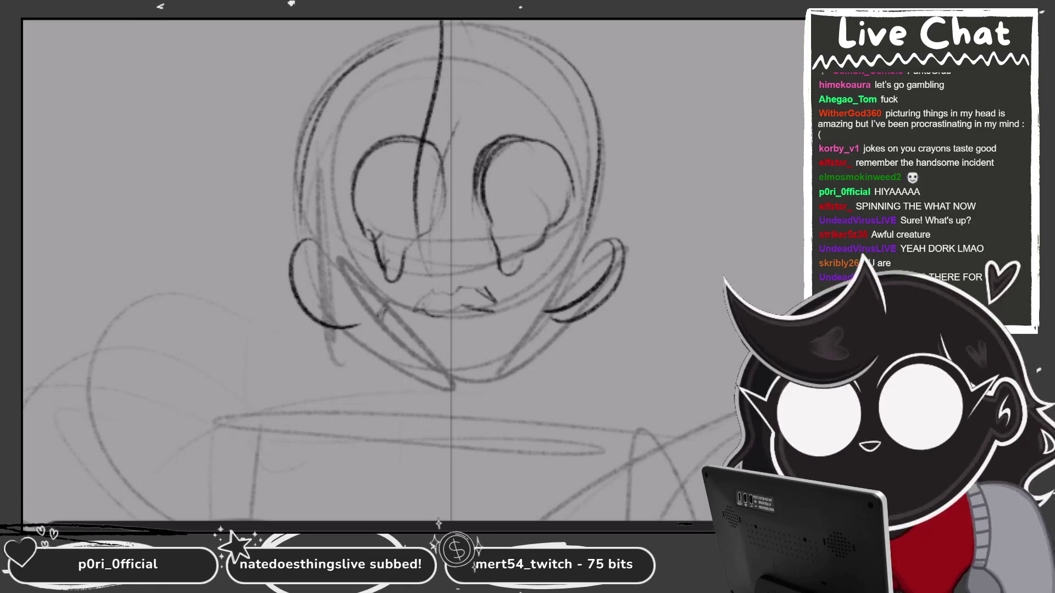
{"action": "mouse_move", "coordinate": [503, 34]}
{"action": "left_mouse_down"}
{"action": "mouse_move", "coordinate": [599, 160]}
{"action": "mouse_move", "coordinate": [598, 236]}
{"action": "left_mouse_up"}
{"action": "left_click_drag", "start_coordinate": [610, 171], "coordinate": [619, 250]}
{"action": "left_click_drag", "start_coordinate": [394, 39], "coordinate": [308, 268]}
{"action": "scroll", "coordinate": [451, 33], "scroll_direction": "down", "scroll_amount": 2}
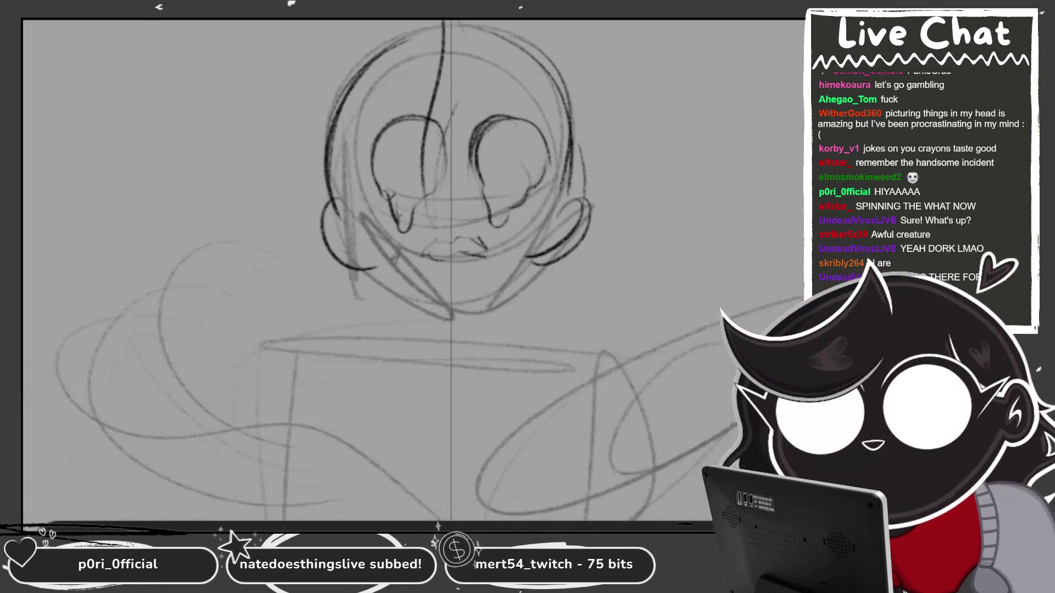
{"action": "mouse_move", "coordinate": [388, 272]}
{"action": "left_mouse_down"}
{"action": "mouse_move", "coordinate": [429, 300]}
{"action": "mouse_move", "coordinate": [472, 305]}
{"action": "left_mouse_up"}
Warp the head drawing with Transform, lifting the features and reshaping the lower-right face.
{"action": "key", "text": "ctrl+t"}
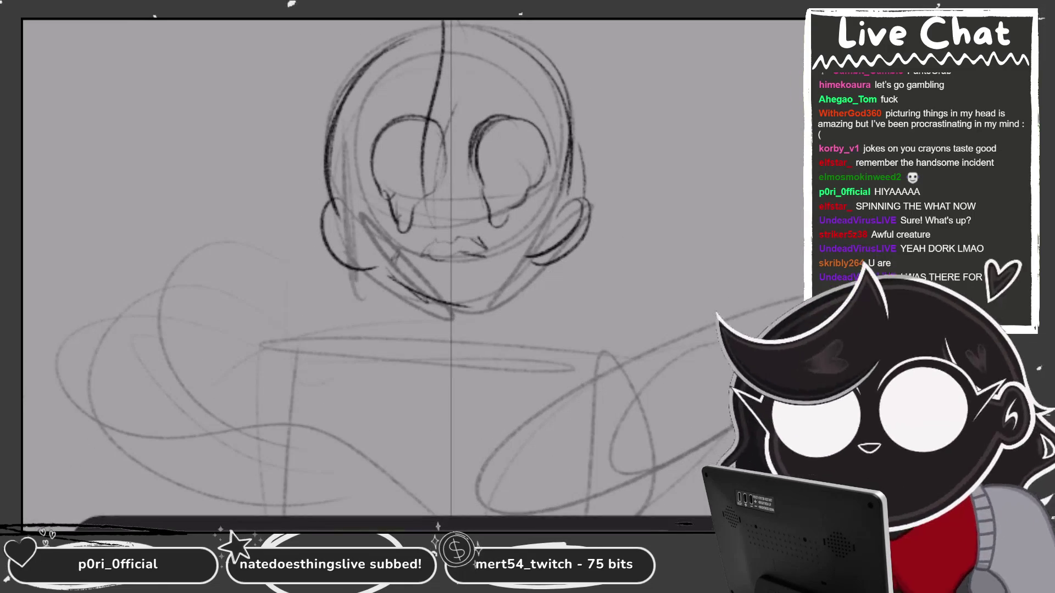
{"action": "left_click_drag", "start_coordinate": [451, 206], "coordinate": [451, 165]}
{"action": "left_click_drag", "start_coordinate": [385, 88], "coordinate": [384, 81]}
{"action": "left_click_drag", "start_coordinate": [591, 20], "coordinate": [591, 27]}
{"action": "left_click_drag", "start_coordinate": [450, 162], "coordinate": [451, 169]}
{"action": "mouse_move", "coordinate": [591, 308]}
{"action": "left_mouse_down"}
{"action": "mouse_move", "coordinate": [558, 306]}
{"action": "mouse_move", "coordinate": [593, 309]}
{"action": "left_mouse_up"}
{"action": "key", "text": "Return"}
Ink the jawline and both side lines of the neck.
{"action": "mouse_move", "coordinate": [451, 291]}
{"action": "left_mouse_down"}
{"action": "mouse_move", "coordinate": [500, 276]}
{"action": "mouse_move", "coordinate": [536, 240]}
{"action": "mouse_move", "coordinate": [429, 296]}
{"action": "mouse_move", "coordinate": [503, 268]}
{"action": "mouse_move", "coordinate": [473, 288]}
{"action": "left_mouse_up"}
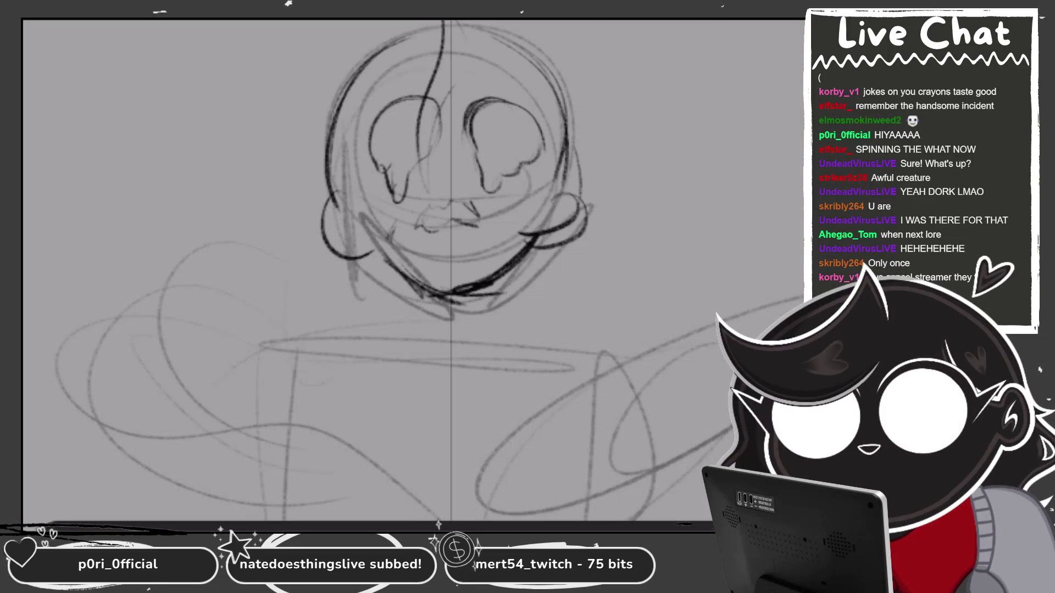
{"action": "left_click_drag", "start_coordinate": [407, 274], "coordinate": [401, 334]}
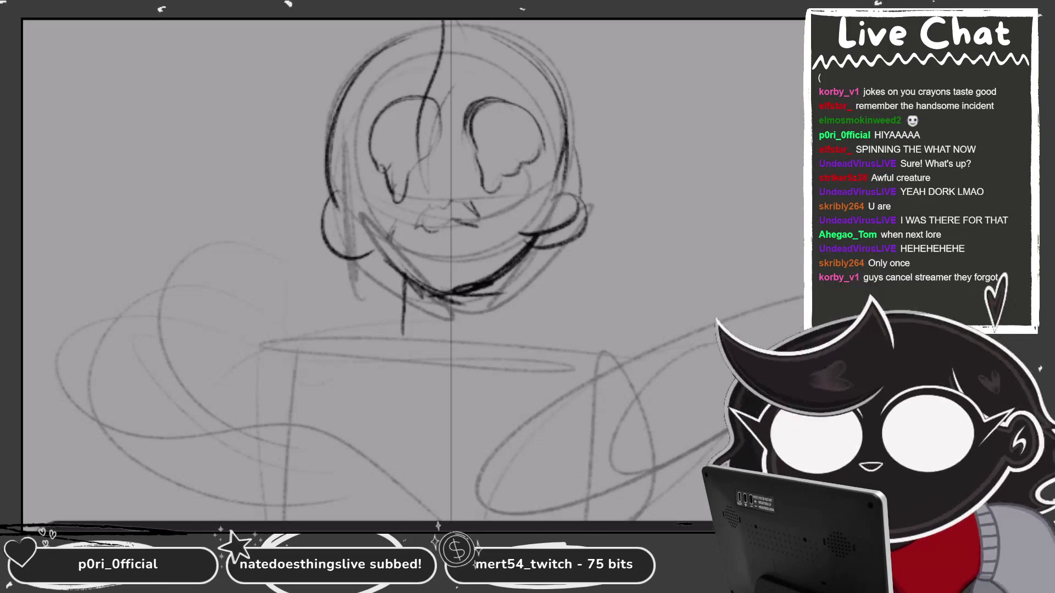
{"action": "left_click_drag", "start_coordinate": [397, 272], "coordinate": [402, 330]}
{"action": "left_click_drag", "start_coordinate": [497, 277], "coordinate": [485, 341]}
{"action": "scroll", "coordinate": [451, 55], "scroll_direction": "down", "scroll_amount": 1}
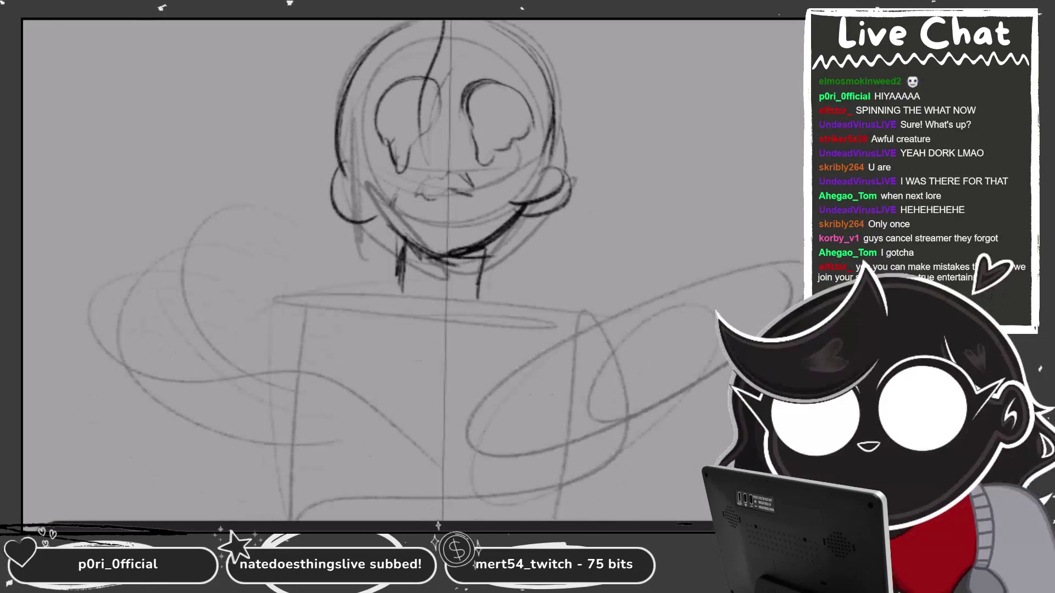
{"action": "scroll", "coordinate": [440, 275], "scroll_direction": "down", "scroll_amount": 3}
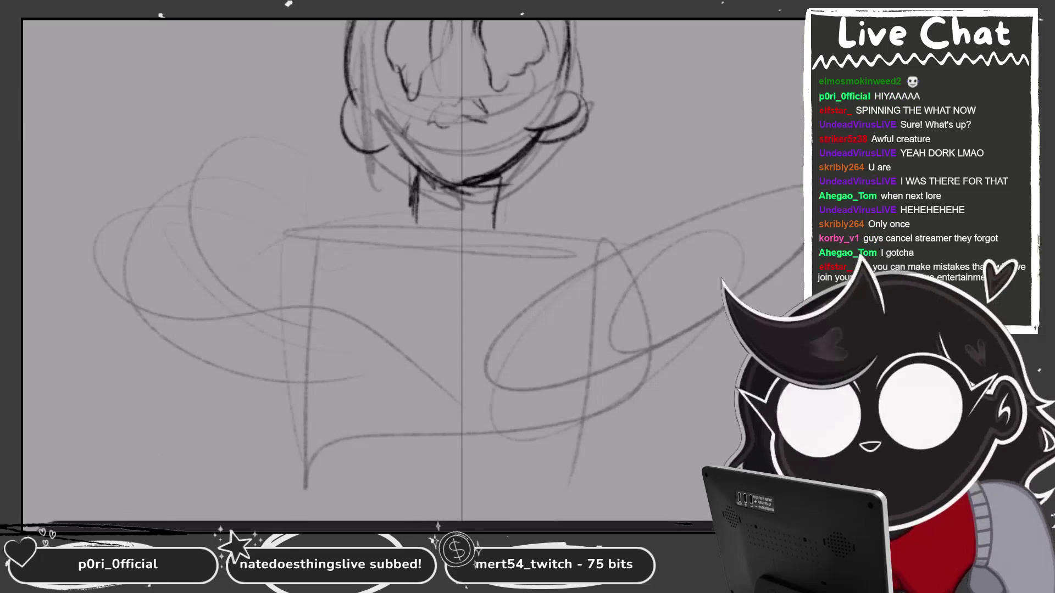
Add short collar strokes under the chin and re-ink the neck's vertical lines.
{"action": "mouse_move", "coordinate": [416, 237]}
{"action": "left_mouse_down"}
{"action": "mouse_move", "coordinate": [458, 256]}
{"action": "mouse_move", "coordinate": [480, 250]}
{"action": "left_mouse_up"}
{"action": "left_click_drag", "start_coordinate": [482, 248], "coordinate": [496, 225]}
{"action": "scroll", "coordinate": [439, 264], "scroll_direction": "down", "scroll_amount": 1}
{"action": "left_click_drag", "start_coordinate": [420, 142], "coordinate": [417, 210]}
{"action": "left_click_drag", "start_coordinate": [498, 144], "coordinate": [493, 204]}
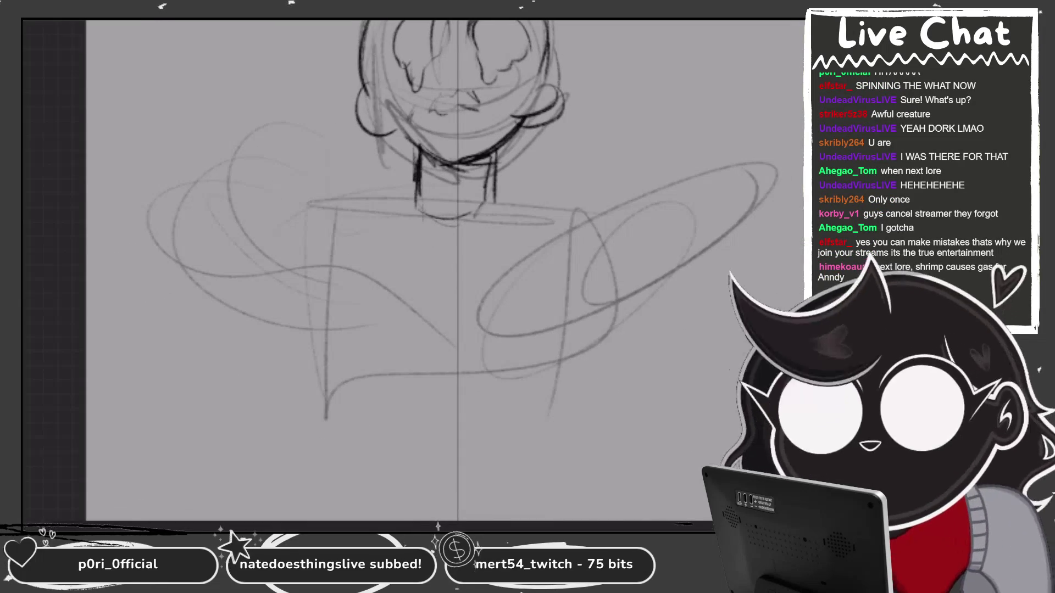
Sketch both shoulder lines and the left and right sides of the torso.
{"action": "mouse_move", "coordinate": [355, 208]}
{"action": "left_mouse_down"}
{"action": "mouse_move", "coordinate": [295, 270]}
{"action": "mouse_move", "coordinate": [295, 308]}
{"action": "left_mouse_up"}
{"action": "left_click_drag", "start_coordinate": [505, 198], "coordinate": [624, 207]}
{"action": "mouse_move", "coordinate": [329, 230]}
{"action": "left_mouse_down"}
{"action": "mouse_move", "coordinate": [316, 308]}
{"action": "mouse_move", "coordinate": [343, 350]}
{"action": "left_mouse_up"}
{"action": "left_click_drag", "start_coordinate": [332, 280], "coordinate": [352, 401]}
{"action": "left_click_drag", "start_coordinate": [329, 284], "coordinate": [345, 428]}
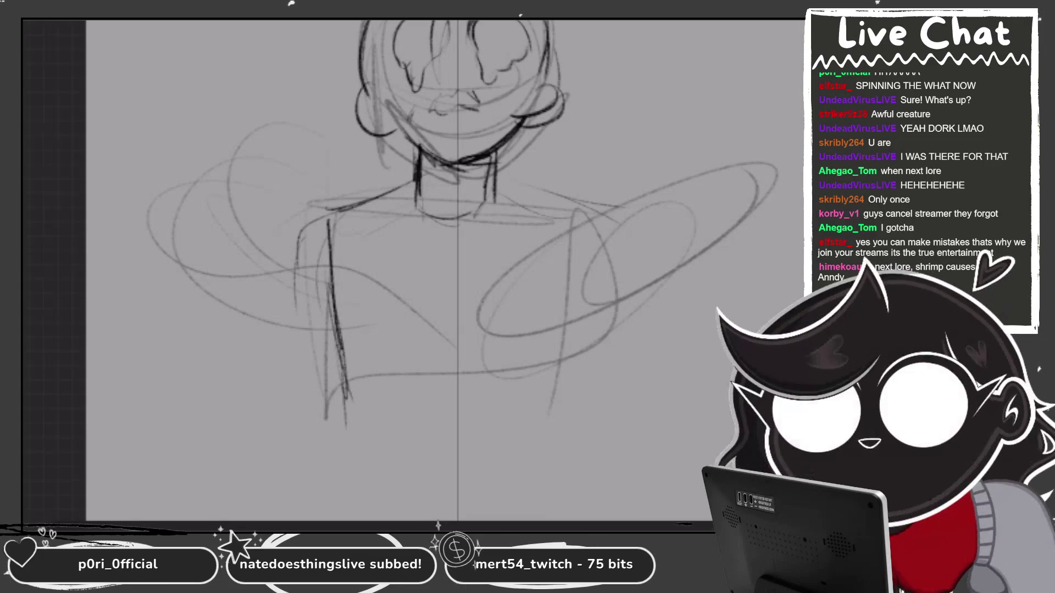
{"action": "left_click_drag", "start_coordinate": [360, 333], "coordinate": [354, 390]}
{"action": "left_click_drag", "start_coordinate": [357, 269], "coordinate": [309, 336]}
{"action": "mouse_move", "coordinate": [385, 231]}
{"action": "left_mouse_down"}
{"action": "mouse_move", "coordinate": [312, 365]}
{"action": "mouse_move", "coordinate": [417, 388]}
{"action": "left_mouse_up"}
{"action": "mouse_move", "coordinate": [346, 379]}
{"action": "left_mouse_down"}
{"action": "mouse_move", "coordinate": [487, 363]}
{"action": "mouse_move", "coordinate": [598, 376]}
{"action": "left_mouse_up"}
{"action": "left_click_drag", "start_coordinate": [547, 294], "coordinate": [591, 385]}
{"action": "left_click_drag", "start_coordinate": [410, 391], "coordinate": [531, 410]}
Sketch arcs across the chest and curves along the lower chest.
{"action": "left_click_drag", "start_coordinate": [569, 378], "coordinate": [423, 394]}
{"action": "left_click_drag", "start_coordinate": [555, 260], "coordinate": [589, 377]}
{"action": "left_click_drag", "start_coordinate": [536, 239], "coordinate": [583, 343]}
{"action": "left_click_drag", "start_coordinate": [575, 309], "coordinate": [594, 374]}
{"action": "left_click_drag", "start_coordinate": [393, 253], "coordinate": [552, 271]}
{"action": "left_click_drag", "start_coordinate": [356, 265], "coordinate": [557, 269]}
{"action": "mouse_move", "coordinate": [326, 308]}
{"action": "left_mouse_down"}
{"action": "mouse_move", "coordinate": [330, 377]}
{"action": "mouse_move", "coordinate": [470, 383]}
{"action": "left_mouse_up"}
{"action": "left_click_drag", "start_coordinate": [329, 334], "coordinate": [374, 416]}
{"action": "mouse_move", "coordinate": [322, 357]}
{"action": "left_mouse_down"}
{"action": "mouse_move", "coordinate": [442, 412]}
{"action": "mouse_move", "coordinate": [555, 400]}
{"action": "left_mouse_up"}
{"action": "left_click_drag", "start_coordinate": [484, 385], "coordinate": [581, 333]}
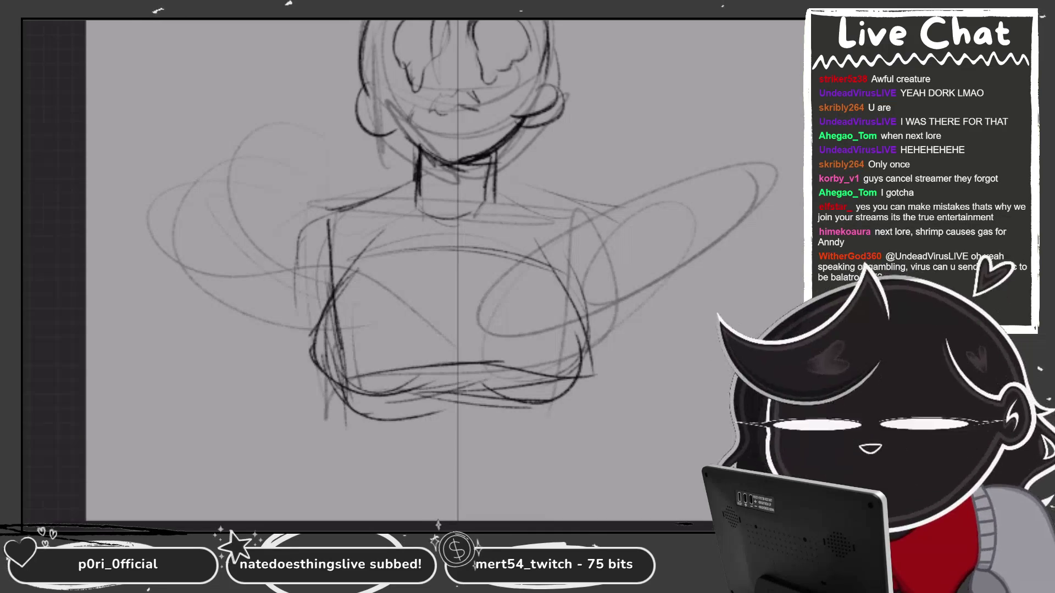
Sketch strokes along both sides of the figure and turn the canvas upright.
{"action": "left_click_drag", "start_coordinate": [299, 231], "coordinate": [252, 360]}
{"action": "left_click_drag", "start_coordinate": [263, 297], "coordinate": [230, 384]}
{"action": "left_click_drag", "start_coordinate": [250, 320], "coordinate": [217, 386]}
{"action": "scroll", "coordinate": [439, 275], "scroll_direction": "down", "scroll_amount": 1}
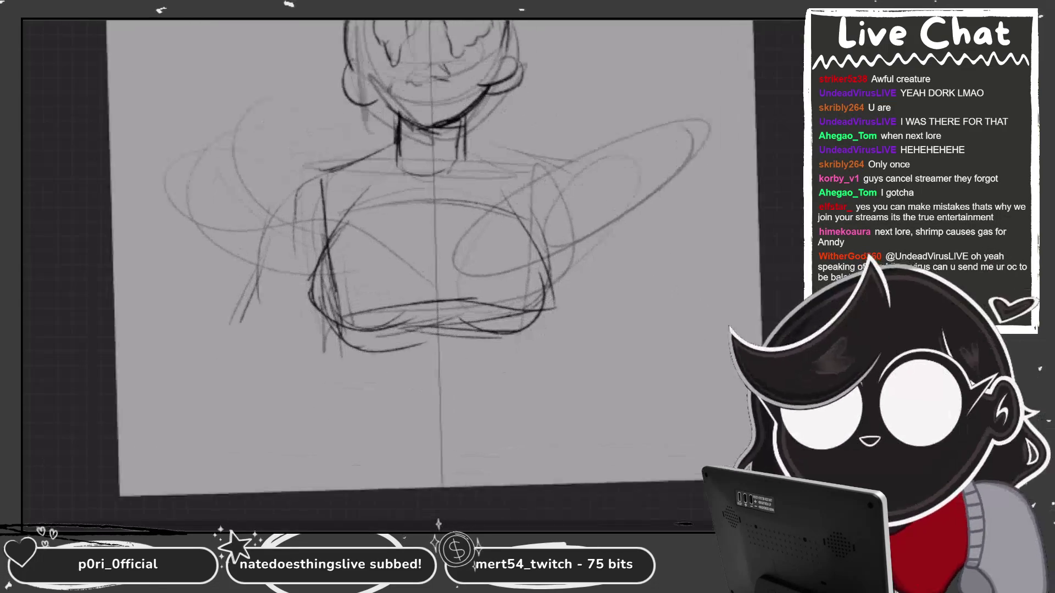
{"action": "key", "text": "5"}
{"action": "mouse_move", "coordinate": [573, 186]}
{"action": "left_mouse_down"}
{"action": "mouse_move", "coordinate": [605, 234]}
{"action": "mouse_move", "coordinate": [637, 250]}
{"action": "left_mouse_up"}
{"action": "left_click_drag", "start_coordinate": [550, 164], "coordinate": [587, 256]}
{"action": "mouse_move", "coordinate": [589, 204]}
{"action": "left_mouse_down"}
{"action": "mouse_move", "coordinate": [583, 239]}
{"action": "mouse_move", "coordinate": [637, 275]}
{"action": "left_mouse_up"}
Sketch loose oval scribbles for the left arm and start the right shoulder.
{"action": "left_click_drag", "start_coordinate": [268, 196], "coordinate": [190, 270]}
{"action": "left_click_drag", "start_coordinate": [229, 221], "coordinate": [158, 269]}
{"action": "left_click_drag", "start_coordinate": [555, 168], "coordinate": [602, 190]}
{"action": "left_click_drag", "start_coordinate": [462, 136], "coordinate": [599, 178]}
{"action": "left_click_drag", "start_coordinate": [539, 163], "coordinate": [570, 172]}
{"action": "mouse_move", "coordinate": [297, 170]}
{"action": "left_mouse_down"}
{"action": "mouse_move", "coordinate": [231, 249]}
{"action": "mouse_move", "coordinate": [234, 216]}
{"action": "left_mouse_up"}
{"action": "left_click_drag", "start_coordinate": [248, 206], "coordinate": [172, 243]}
{"action": "left_click_drag", "start_coordinate": [199, 192], "coordinate": [166, 231]}
{"action": "left_click_drag", "start_coordinate": [168, 242], "coordinate": [281, 263]}
{"action": "left_click_drag", "start_coordinate": [278, 187], "coordinate": [164, 297]}
{"action": "left_click_drag", "start_coordinate": [539, 192], "coordinate": [676, 170]}
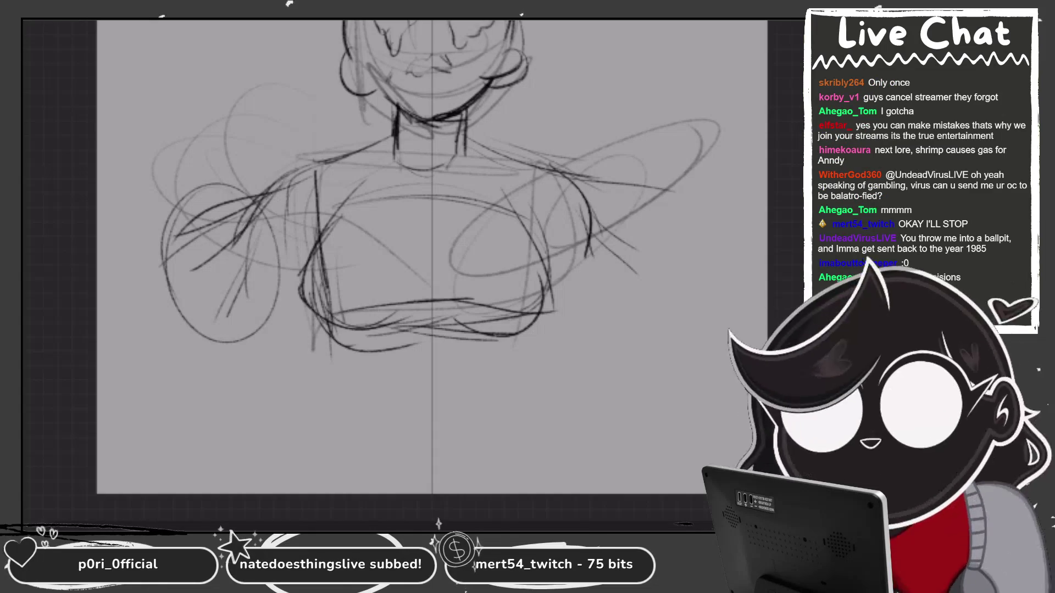
Sketch the right shoulder and arm, replacing stray hand ovals with redrawn arm lines.
{"action": "left_click_drag", "start_coordinate": [491, 155], "coordinate": [672, 165]}
{"action": "left_click_drag", "start_coordinate": [573, 164], "coordinate": [686, 155]}
{"action": "left_click_drag", "start_coordinate": [717, 175], "coordinate": [653, 291]}
{"action": "mouse_move", "coordinate": [564, 260]}
{"action": "left_mouse_down"}
{"action": "mouse_move", "coordinate": [676, 302]}
{"action": "mouse_move", "coordinate": [684, 285]}
{"action": "left_mouse_up"}
{"action": "mouse_move", "coordinate": [709, 179]}
{"action": "left_mouse_down"}
{"action": "mouse_move", "coordinate": [671, 318]}
{"action": "mouse_move", "coordinate": [763, 259]}
{"action": "left_mouse_up"}
{"action": "left_click_drag", "start_coordinate": [715, 160], "coordinate": [659, 308]}
{"action": "key", "text": "ctrl+z"}
{"action": "left_click_drag", "start_coordinate": [665, 165], "coordinate": [640, 292]}
{"action": "mouse_move", "coordinate": [686, 148]}
{"action": "left_mouse_down"}
{"action": "mouse_move", "coordinate": [659, 299]}
{"action": "mouse_move", "coordinate": [621, 275]}
{"action": "left_mouse_up"}
Redraw the left arm lines, its lower forearm curve and the left shoulder line.
{"action": "left_click_drag", "start_coordinate": [233, 165], "coordinate": [220, 318]}
{"action": "left_click_drag", "start_coordinate": [305, 267], "coordinate": [209, 319]}
{"action": "left_click_drag", "start_coordinate": [268, 283], "coordinate": [190, 300]}
{"action": "mouse_move", "coordinate": [289, 171]}
{"action": "left_mouse_down"}
{"action": "mouse_move", "coordinate": [189, 179]}
{"action": "mouse_move", "coordinate": [310, 158]}
{"action": "left_mouse_up"}
{"action": "left_click_drag", "start_coordinate": [177, 310], "coordinate": [245, 301]}
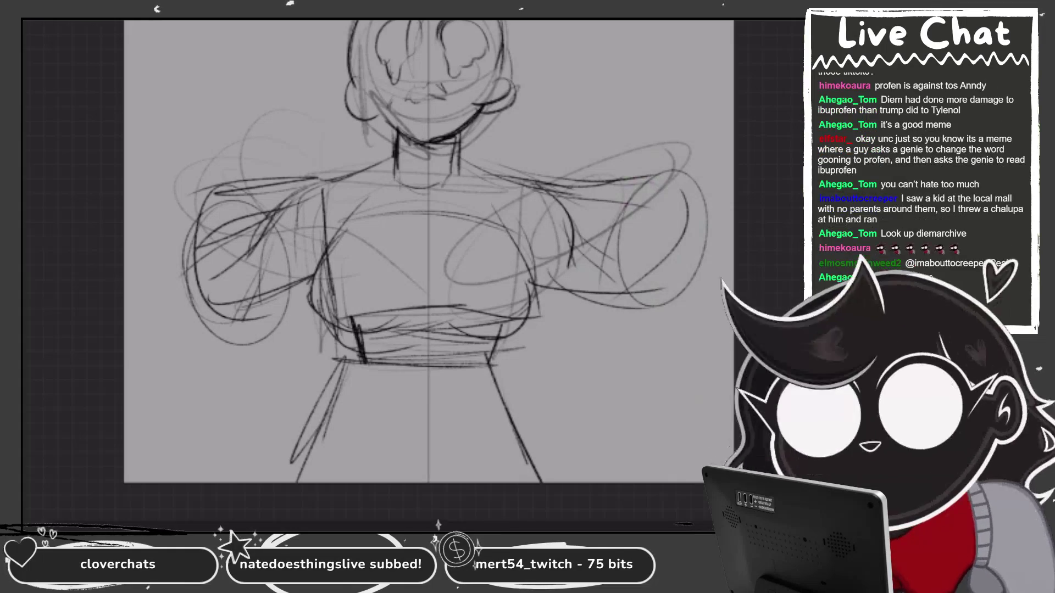
{"action": "scroll", "coordinate": [429, 252], "scroll_direction": "up", "scroll_amount": 3}
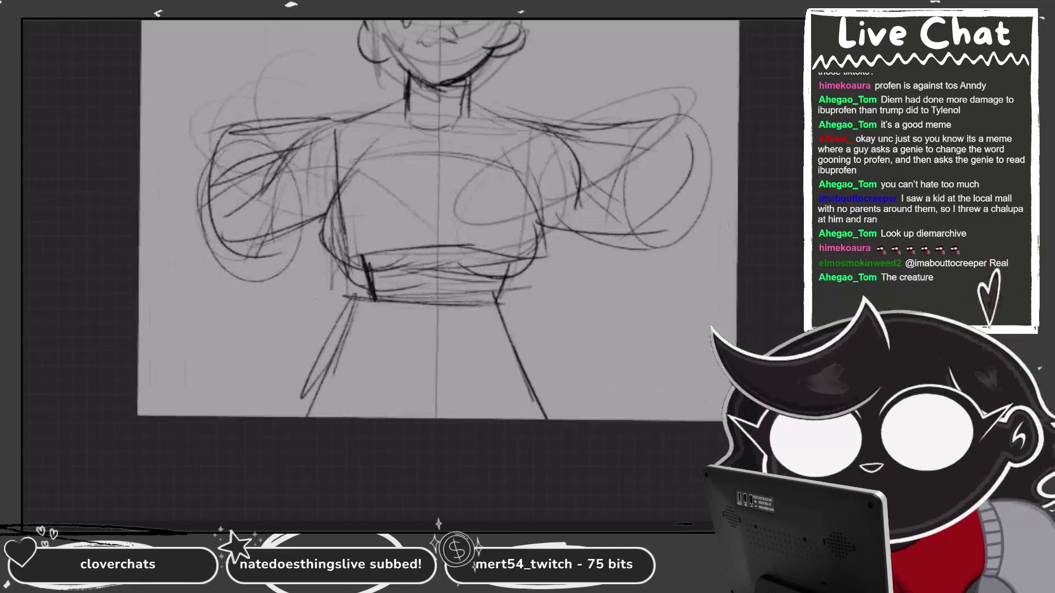
Draw the raised arm's long arc and parallel strokes, erasing the lower arm scribble loops.
{"action": "mouse_move", "coordinate": [254, 274]}
{"action": "left_mouse_down"}
{"action": "mouse_move", "coordinate": [293, 115]}
{"action": "mouse_move", "coordinate": [339, 37]}
{"action": "left_mouse_up"}
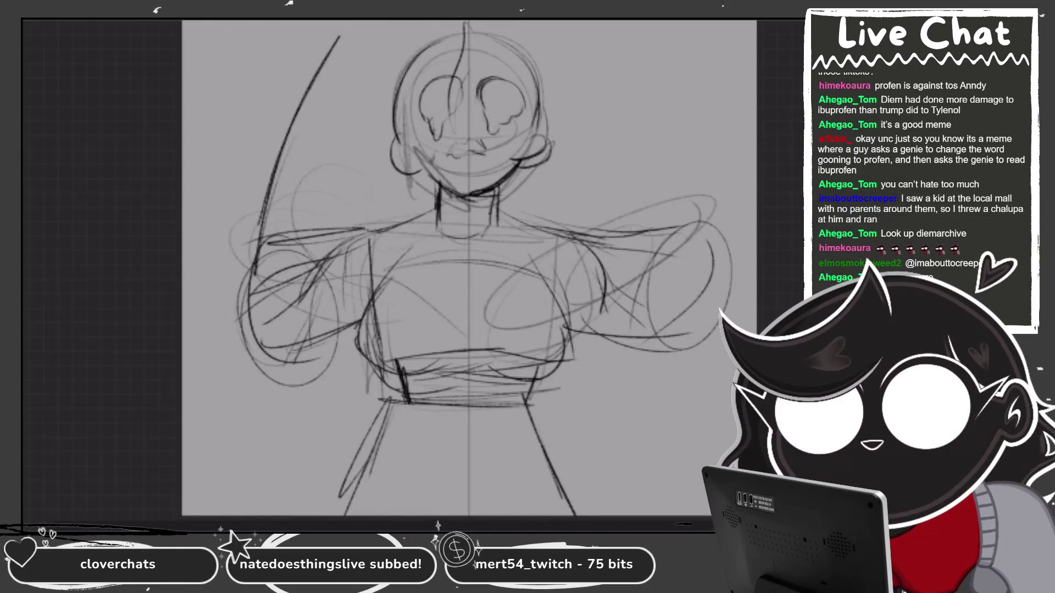
{"action": "left_click_drag", "start_coordinate": [356, 93], "coordinate": [337, 267]}
{"action": "left_click_drag", "start_coordinate": [352, 104], "coordinate": [326, 261]}
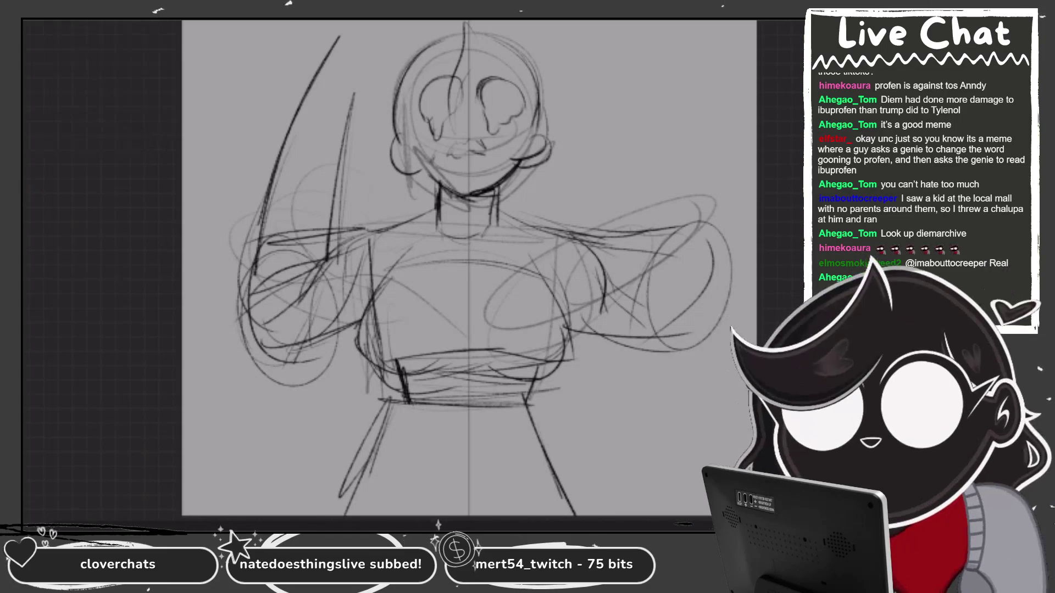
{"action": "left_click_drag", "start_coordinate": [250, 374], "coordinate": [327, 330]}
{"action": "left_click_drag", "start_coordinate": [564, 324], "coordinate": [681, 329]}
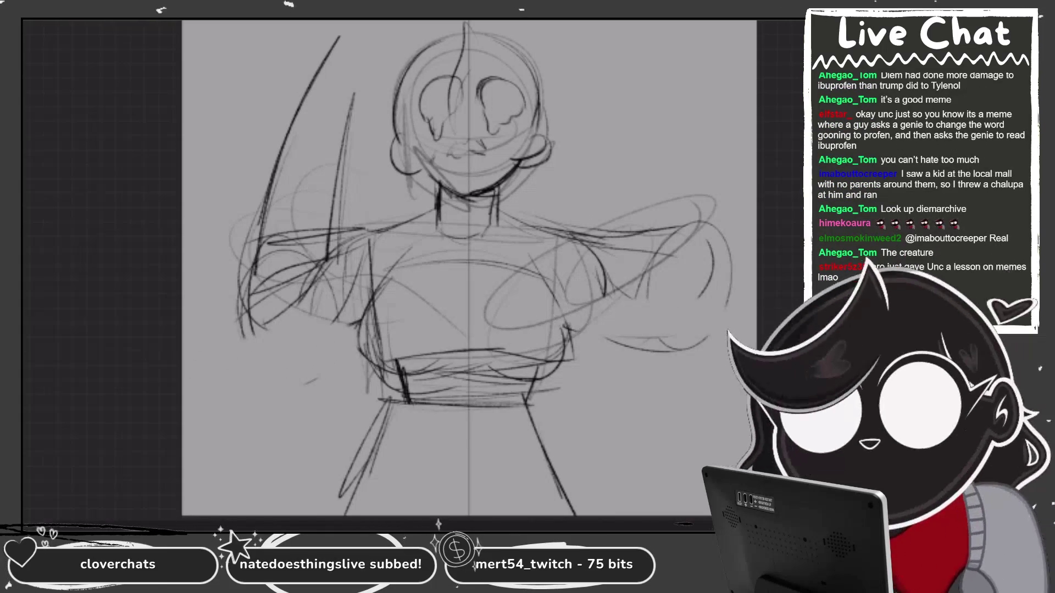
Add the raised hand, long hair strands and a jagged mouth, then start fading the sketch layer.
{"action": "mouse_move", "coordinate": [308, 122]}
{"action": "left_mouse_down"}
{"action": "mouse_move", "coordinate": [251, 242]}
{"action": "mouse_move", "coordinate": [335, 283]}
{"action": "left_mouse_up"}
{"action": "left_click_drag", "start_coordinate": [354, 27], "coordinate": [325, 93]}
{"action": "mouse_move", "coordinate": [621, 22]}
{"action": "left_mouse_down"}
{"action": "mouse_move", "coordinate": [699, 247]}
{"action": "mouse_move", "coordinate": [621, 209]}
{"action": "mouse_move", "coordinate": [622, 280]}
{"action": "left_mouse_up"}
{"action": "mouse_move", "coordinate": [443, 146]}
{"action": "left_mouse_down"}
{"action": "mouse_move", "coordinate": [455, 173]}
{"action": "mouse_move", "coordinate": [495, 164]}
{"action": "mouse_move", "coordinate": [483, 138]}
{"action": "left_mouse_up"}
{"action": "key", "text": "l"}
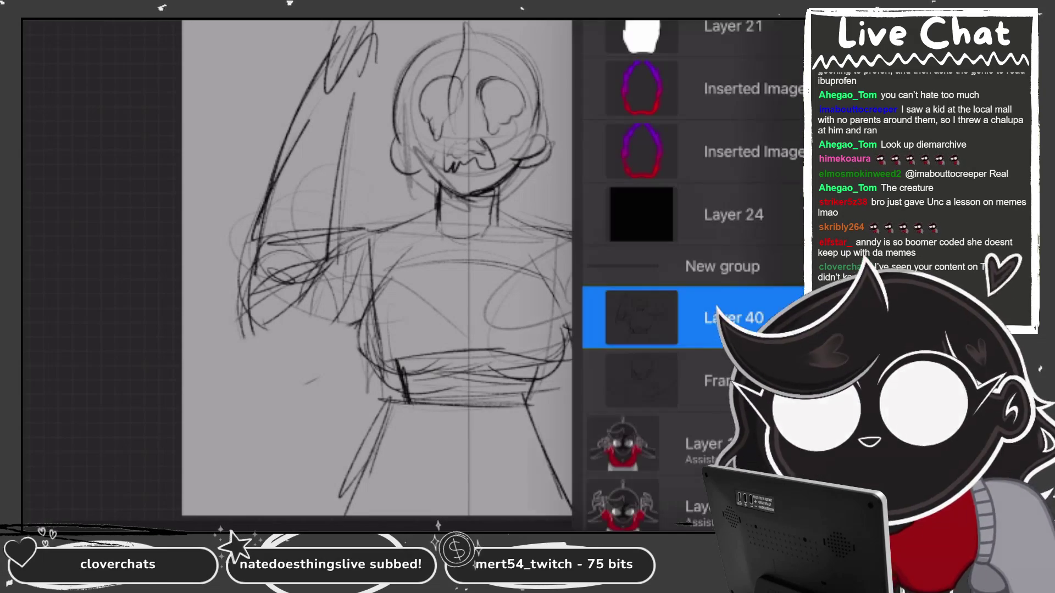
{"action": "left_click_drag", "start_coordinate": [714, 266], "coordinate": [647, 265]}
Fade Layer 40 to a low opacity and add blank Layer 41 above it.
{"action": "left_click", "coordinate": [641, 188]}
{"action": "left_click", "coordinate": [683, 189]}
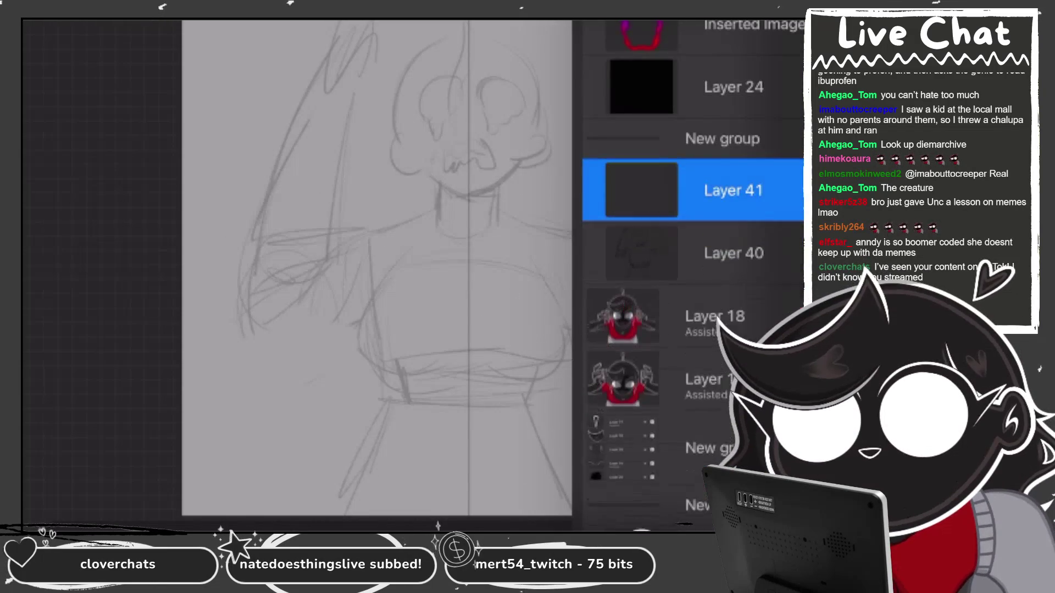
{"action": "scroll", "coordinate": [368, 269], "scroll_direction": "up", "scroll_amount": 3}
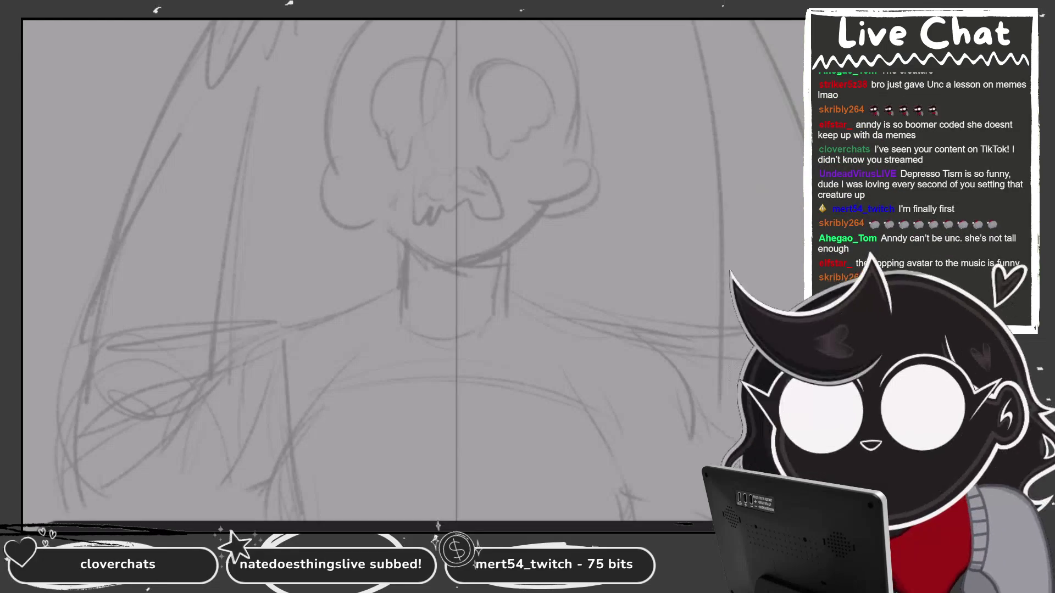
Zoom in close on the eyes and trace the left eye's outline.
{"action": "key", "text": "ctrl+minus"}
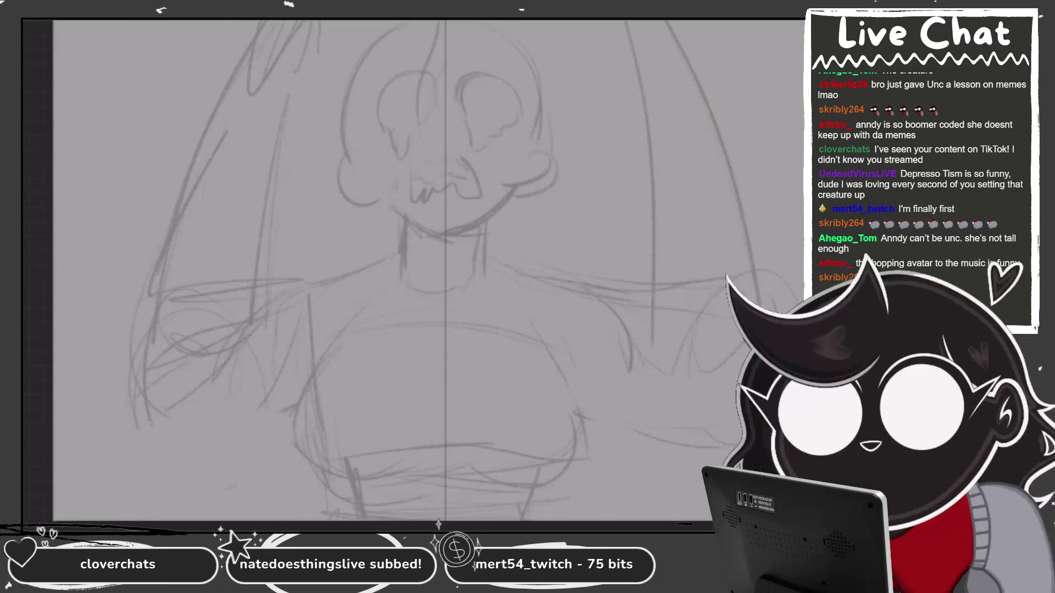
{"action": "key", "text": "ctrl+minus"}
{"action": "key", "text": "ctrl+plus"}
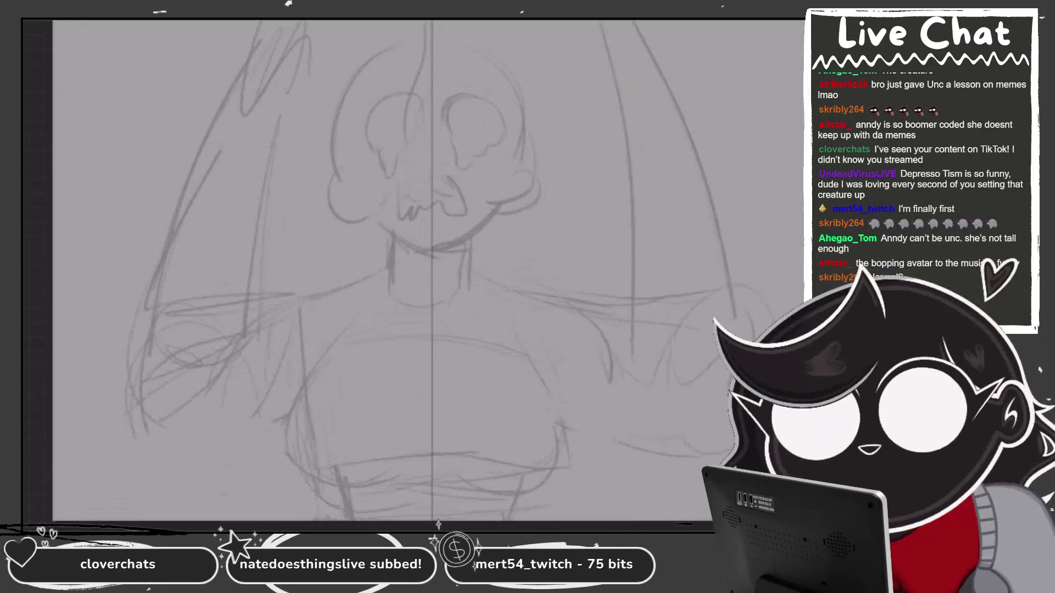
{"action": "key", "text": "ctrl+plus"}
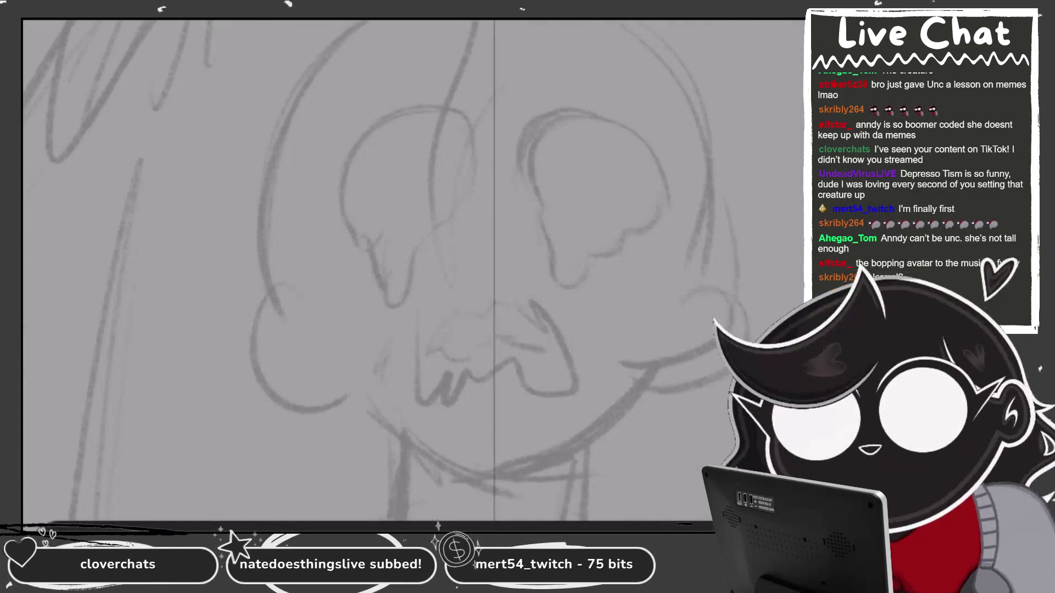
{"action": "left_click_drag", "start_coordinate": [421, 113], "coordinate": [368, 262]}
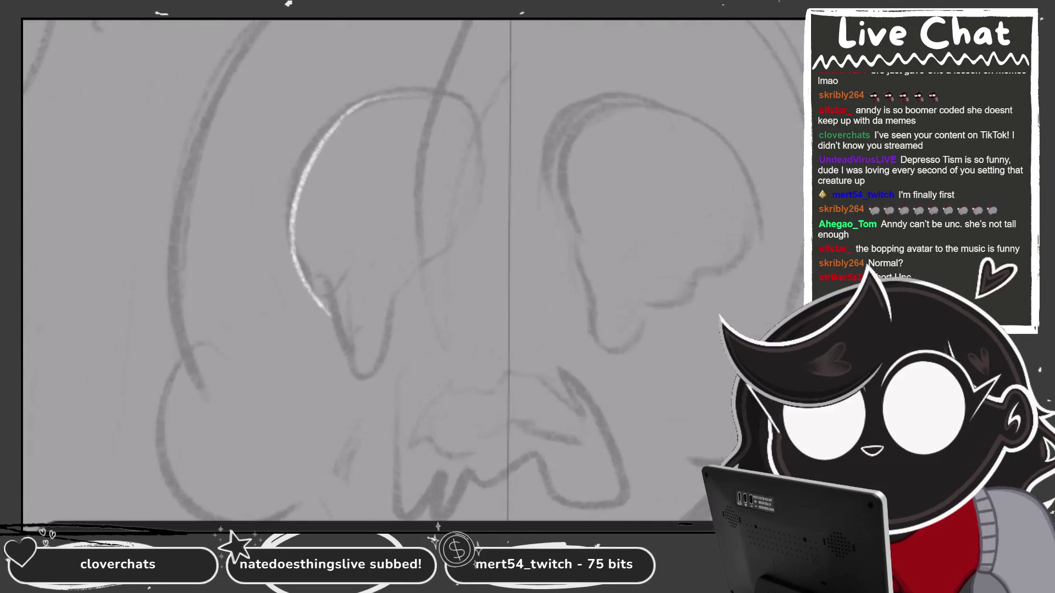
Switch to the Technical Pen inking brush from the Brush Library.
{"action": "key", "text": "b"}
{"action": "left_click", "coordinate": [531, 152]}
{"action": "key", "text": "b"}
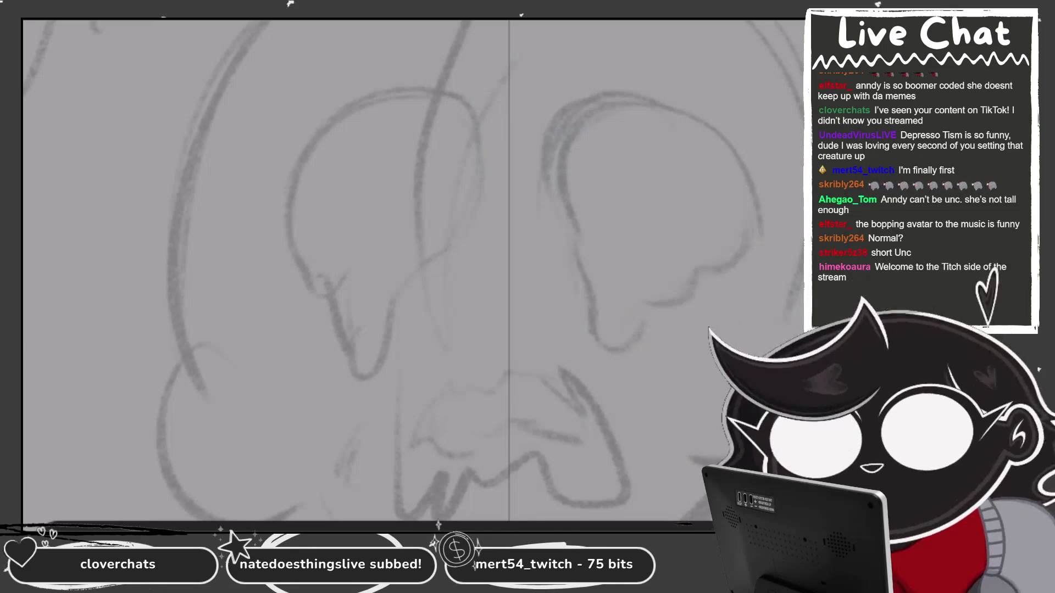
Outline the left eye and its drip in white, redrawing strokes until they are clean.
{"action": "mouse_move", "coordinate": [390, 99]}
{"action": "left_mouse_down"}
{"action": "mouse_move", "coordinate": [349, 107]}
{"action": "mouse_move", "coordinate": [325, 236]}
{"action": "left_mouse_up"}
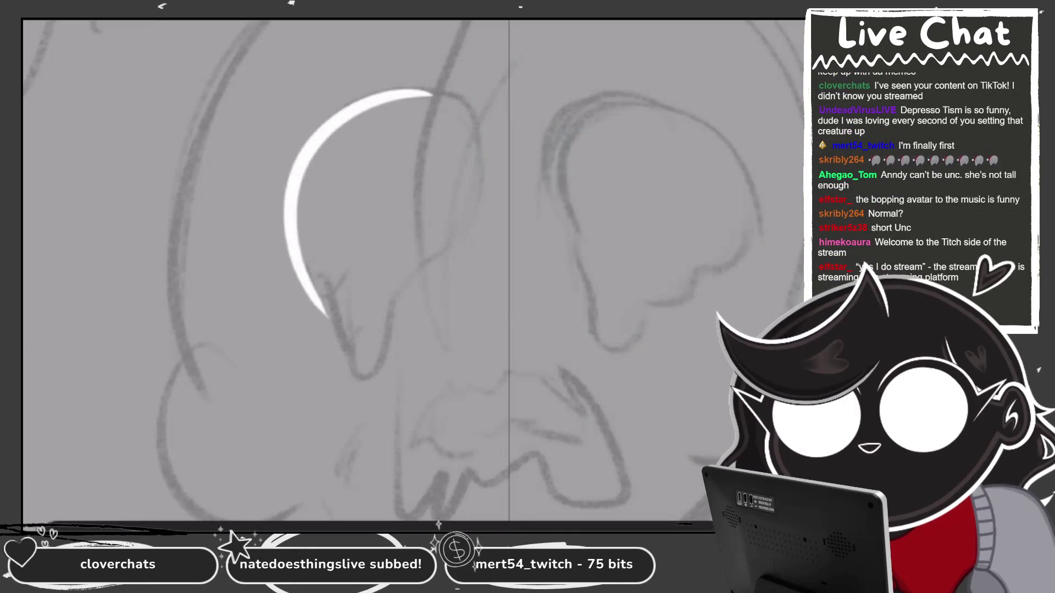
{"action": "key", "text": "ctrl+z"}
{"action": "mouse_move", "coordinate": [407, 97]}
{"action": "left_mouse_down"}
{"action": "mouse_move", "coordinate": [289, 242]}
{"action": "mouse_move", "coordinate": [363, 375]}
{"action": "mouse_move", "coordinate": [440, 251]}
{"action": "left_mouse_up"}
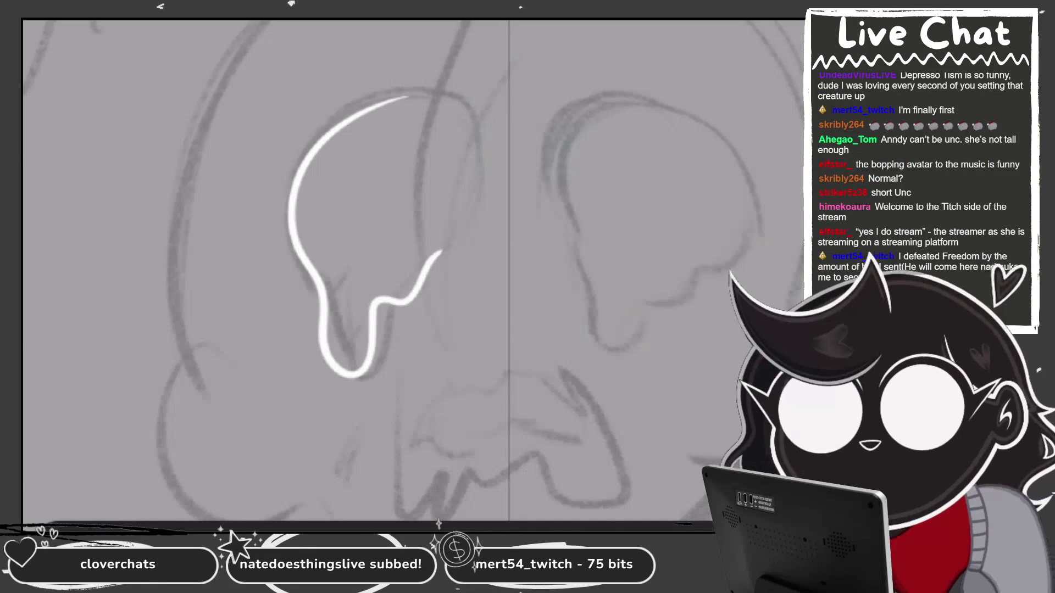
{"action": "key", "text": "ctrl+z"}
{"action": "mouse_move", "coordinate": [377, 89]}
{"action": "left_mouse_down"}
{"action": "mouse_move", "coordinate": [436, 88]}
{"action": "mouse_move", "coordinate": [341, 308]}
{"action": "mouse_move", "coordinate": [379, 335]}
{"action": "mouse_move", "coordinate": [440, 254]}
{"action": "left_mouse_up"}
{"action": "key", "text": "ctrl+z"}
{"action": "mouse_move", "coordinate": [297, 277]}
{"action": "left_mouse_down"}
{"action": "mouse_move", "coordinate": [324, 316]}
{"action": "mouse_move", "coordinate": [341, 308]}
{"action": "mouse_move", "coordinate": [355, 317]}
{"action": "mouse_move", "coordinate": [375, 387]}
{"action": "mouse_move", "coordinate": [420, 285]}
{"action": "mouse_move", "coordinate": [436, 272]}
{"action": "left_mouse_up"}
{"action": "key", "text": "ctrl+z"}
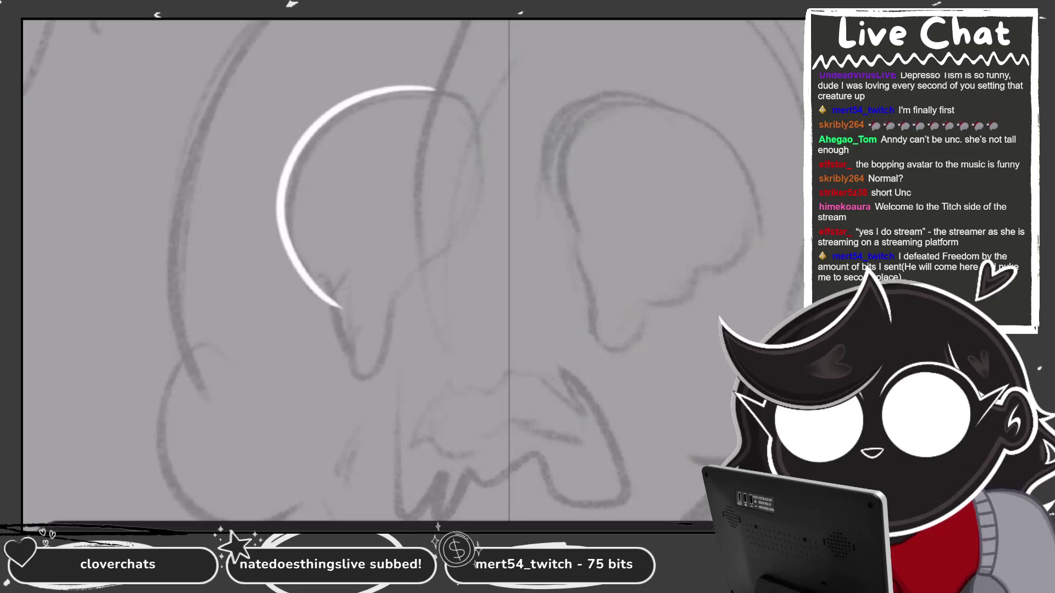
{"action": "mouse_move", "coordinate": [330, 303]}
{"action": "left_mouse_down"}
{"action": "mouse_move", "coordinate": [366, 319]}
{"action": "mouse_move", "coordinate": [404, 314]}
{"action": "mouse_move", "coordinate": [454, 261]}
{"action": "mouse_move", "coordinate": [439, 99]}
{"action": "left_mouse_up"}
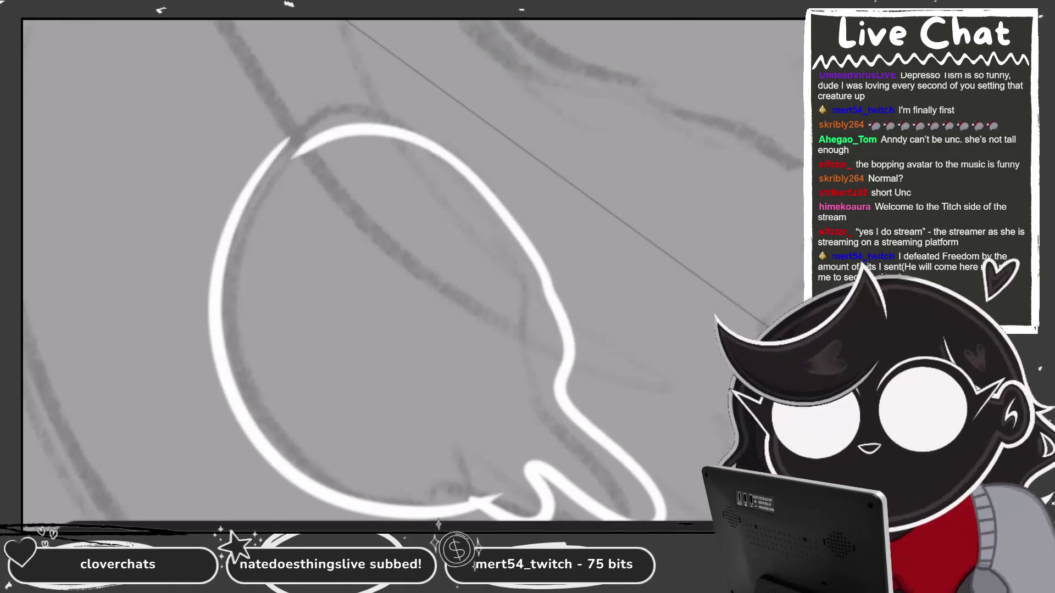
Close the left eye's top, fill it solid white and add a tear arc beneath.
{"action": "left_click_drag", "start_coordinate": [262, 168], "coordinate": [401, 135]}
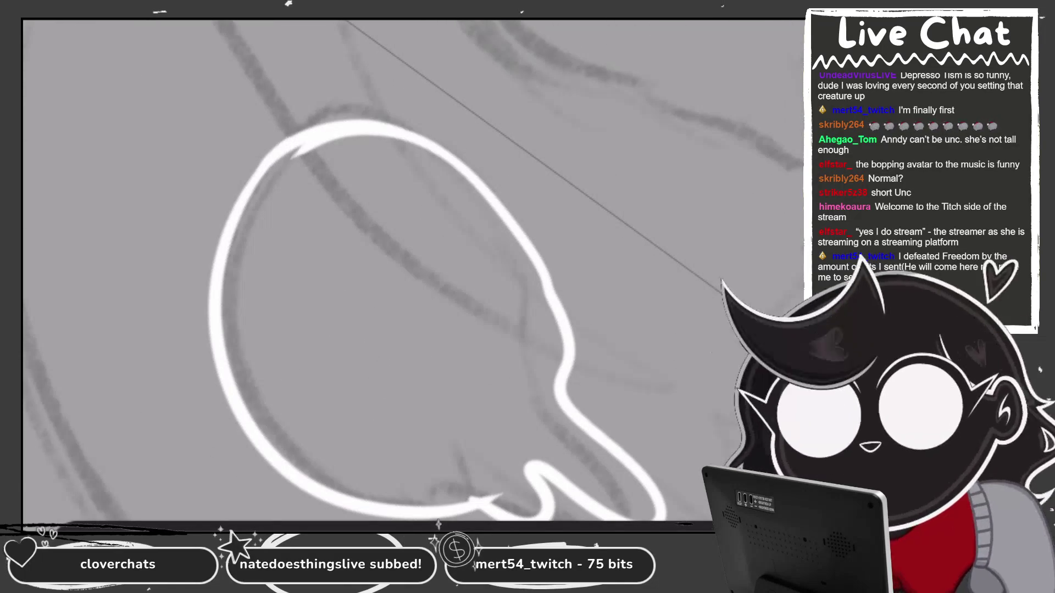
{"action": "left_click_drag", "start_coordinate": [466, 153], "coordinate": [341, 220]}
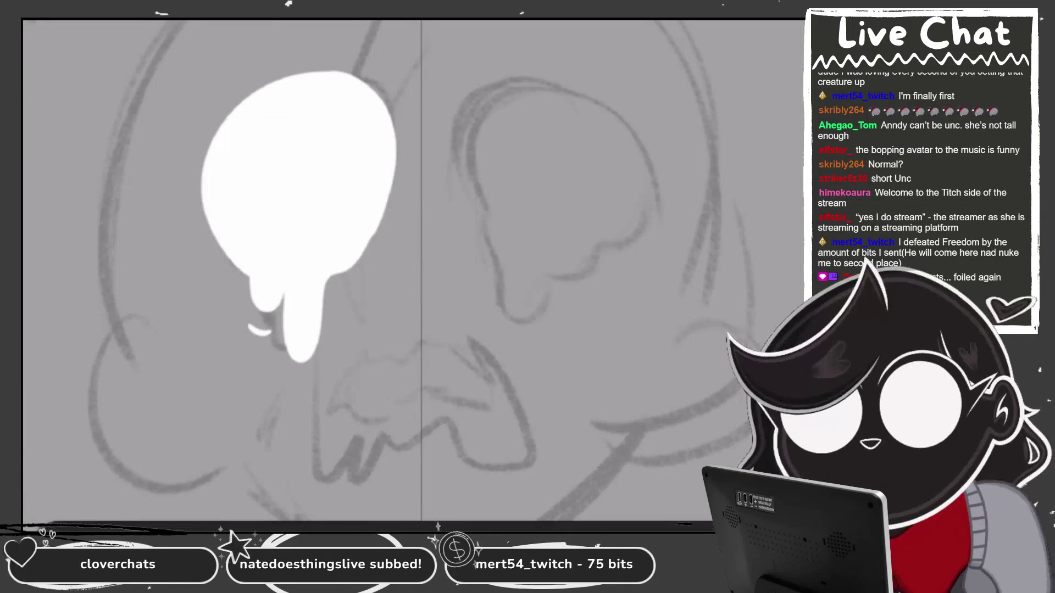
{"action": "left_click_drag", "start_coordinate": [290, 372], "coordinate": [312, 377]}
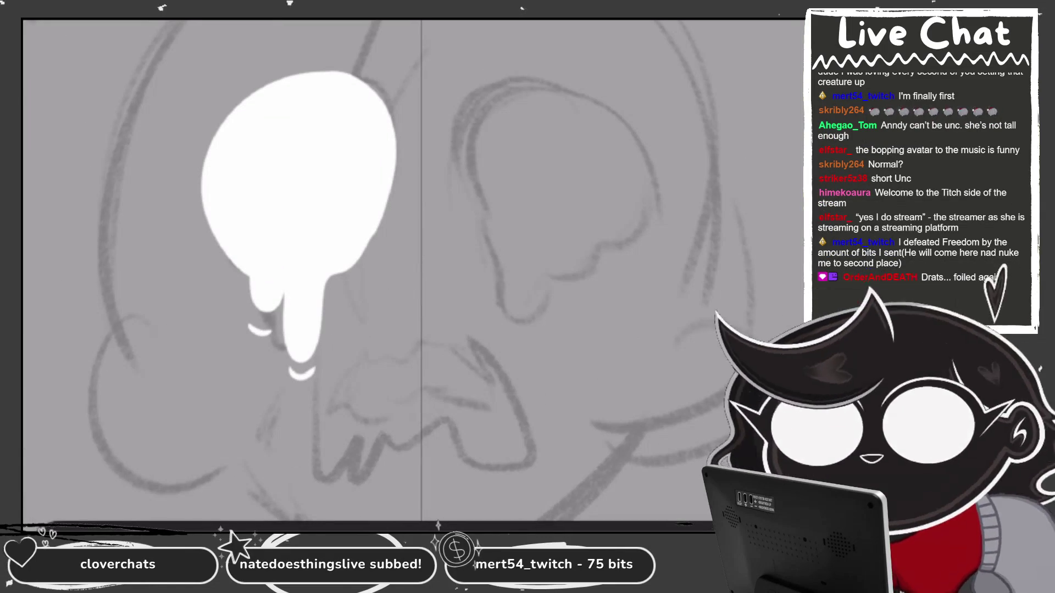
Outline the right eye with its drip and fill it solid white.
{"action": "mouse_move", "coordinate": [614, 110]}
{"action": "left_mouse_down"}
{"action": "mouse_move", "coordinate": [519, 72]}
{"action": "mouse_move", "coordinate": [480, 225]}
{"action": "left_mouse_up"}
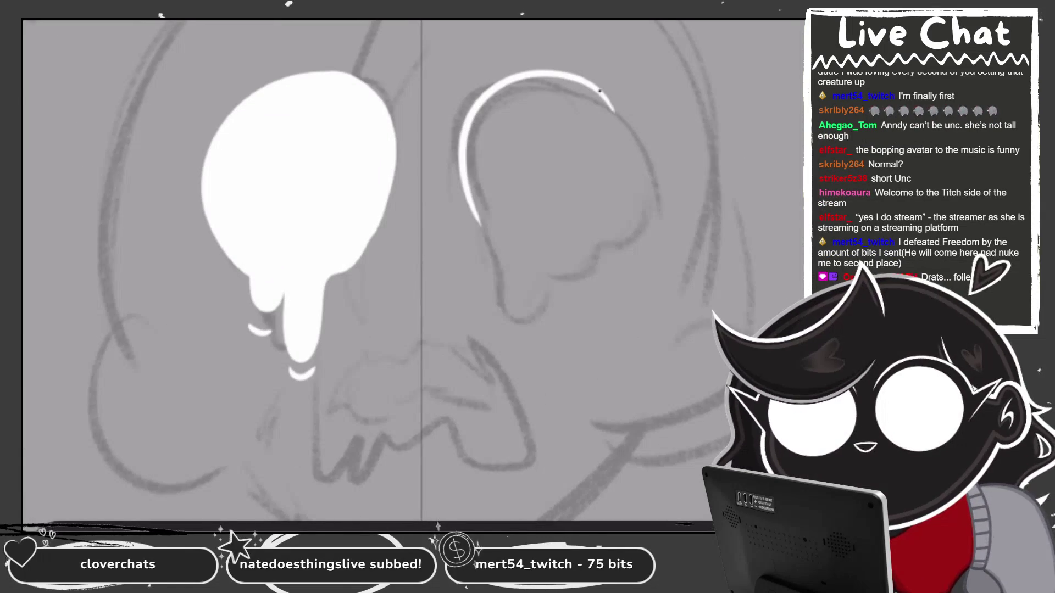
{"action": "left_click_drag", "start_coordinate": [599, 89], "coordinate": [620, 230]}
{"action": "left_click_drag", "start_coordinate": [479, 222], "coordinate": [522, 305]}
{"action": "key", "text": "ctrl+z"}
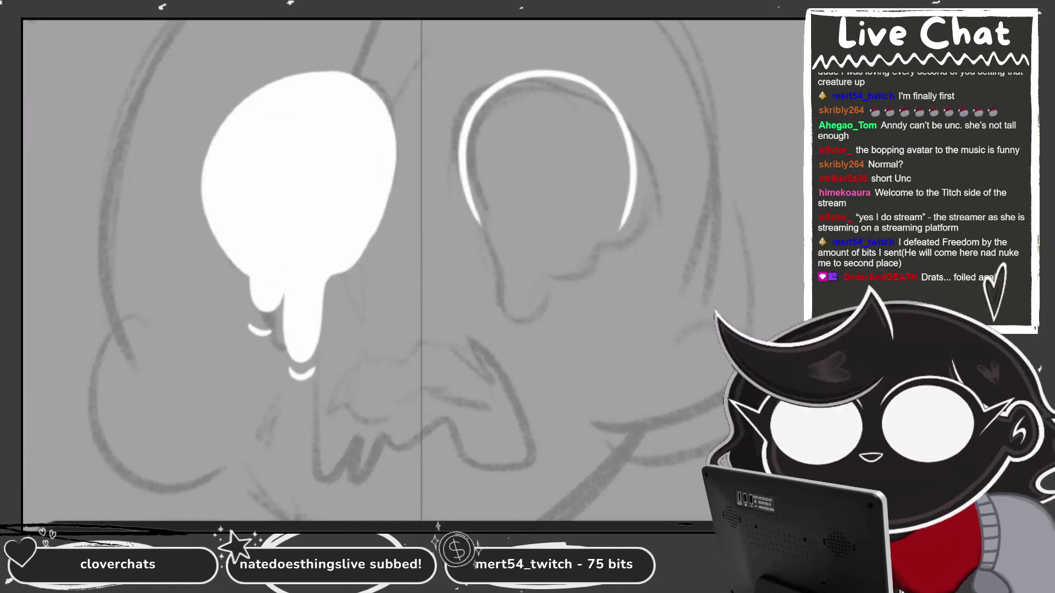
{"action": "mouse_move", "coordinate": [481, 226]}
{"action": "left_mouse_down"}
{"action": "mouse_move", "coordinate": [524, 251]}
{"action": "mouse_move", "coordinate": [569, 308]}
{"action": "mouse_move", "coordinate": [631, 212]}
{"action": "left_mouse_up"}
{"action": "left_click_drag", "start_coordinate": [574, 278], "coordinate": [620, 230]}
{"action": "mouse_move", "coordinate": [544, 143]}
{"action": "left_mouse_down"}
{"action": "mouse_move", "coordinate": [566, 253]}
{"action": "mouse_move", "coordinate": [495, 137]}
{"action": "left_mouse_up"}
{"action": "mouse_move", "coordinate": [574, 267]}
{"action": "left_mouse_down"}
{"action": "mouse_move", "coordinate": [613, 250]}
{"action": "mouse_move", "coordinate": [608, 272]}
{"action": "left_mouse_up"}
{"action": "left_click_drag", "start_coordinate": [477, 252], "coordinate": [467, 186]}
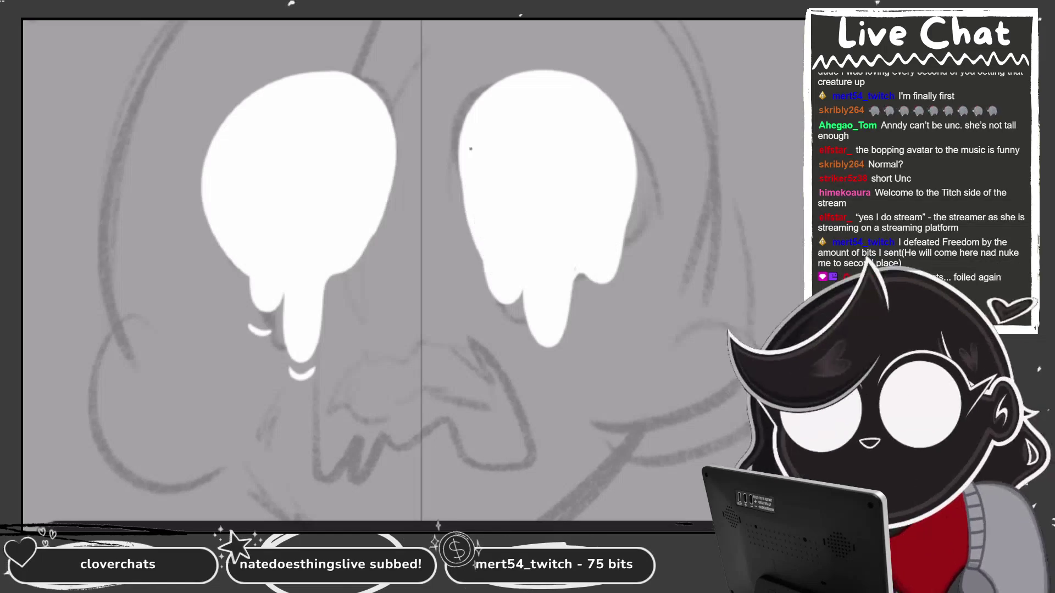
Extend the left eye's white edge and add two small tear arcs under the right eye.
{"action": "mouse_move", "coordinate": [327, 294]}
{"action": "left_mouse_down"}
{"action": "mouse_move", "coordinate": [352, 274]}
{"action": "mouse_move", "coordinate": [382, 214]}
{"action": "mouse_move", "coordinate": [353, 291]}
{"action": "left_mouse_up"}
{"action": "scroll", "coordinate": [412, 247], "scroll_direction": "down", "scroll_amount": 3}
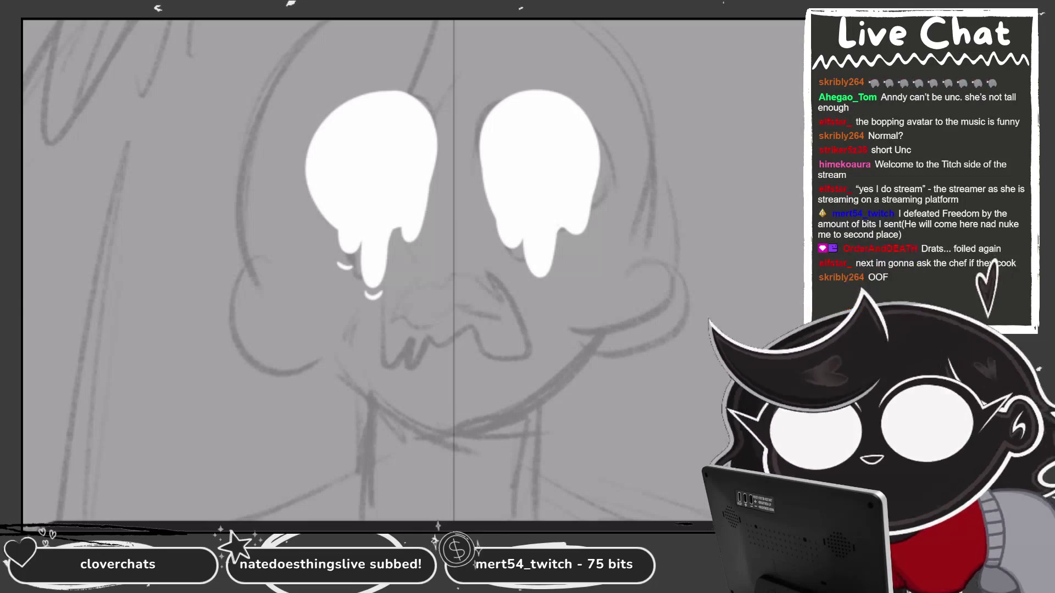
{"action": "mouse_move", "coordinate": [529, 284]}
{"action": "left_mouse_down"}
{"action": "mouse_move", "coordinate": [541, 288]}
{"action": "mouse_move", "coordinate": [586, 244]}
{"action": "left_mouse_up"}
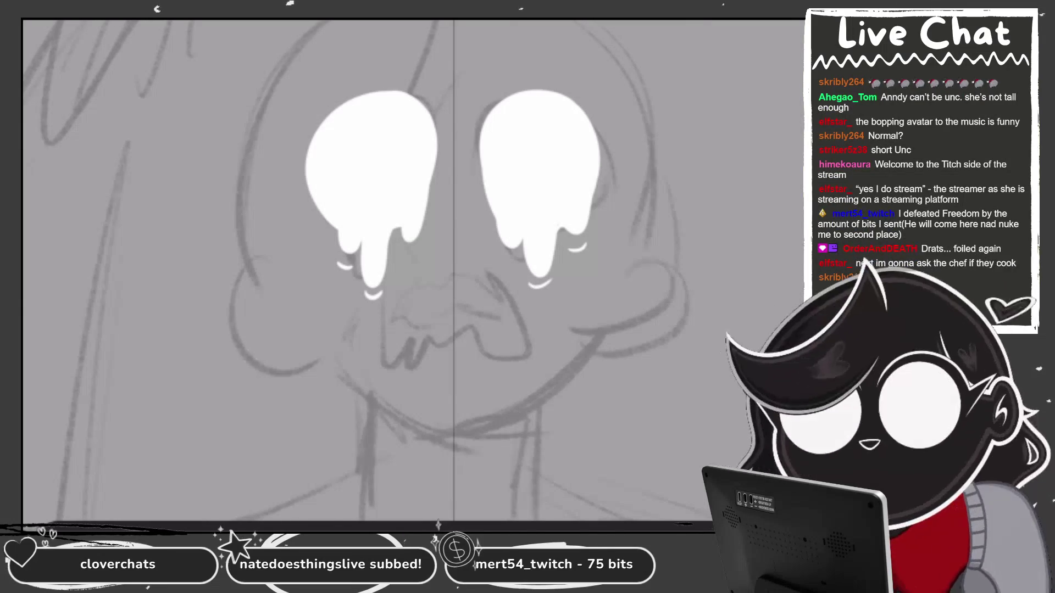
{"action": "scroll", "coordinate": [490, 244], "scroll_direction": "up", "scroll_amount": 2}
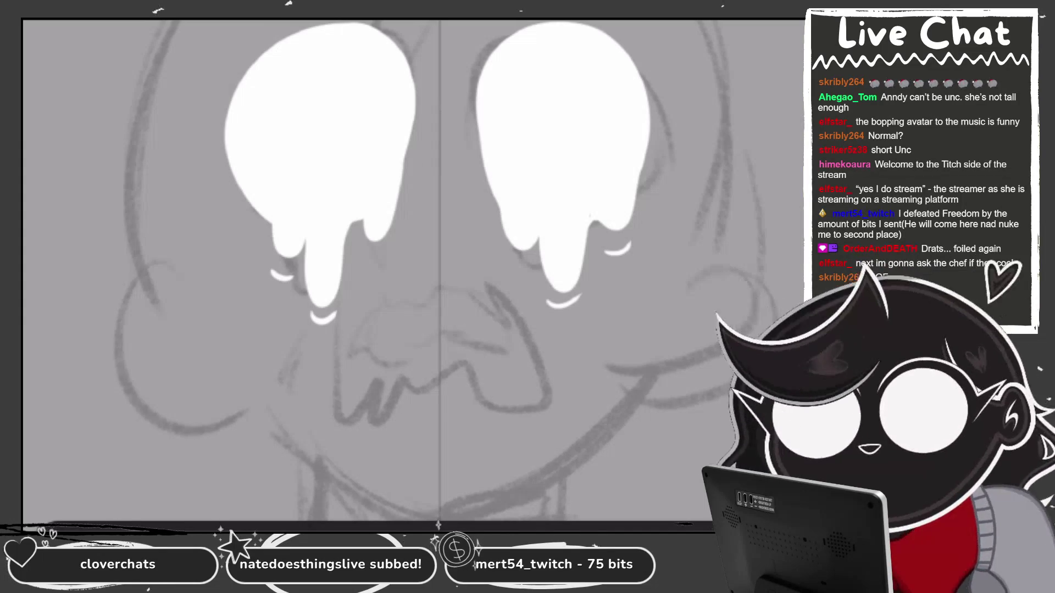
{"action": "left_click_drag", "start_coordinate": [509, 257], "coordinate": [523, 263]}
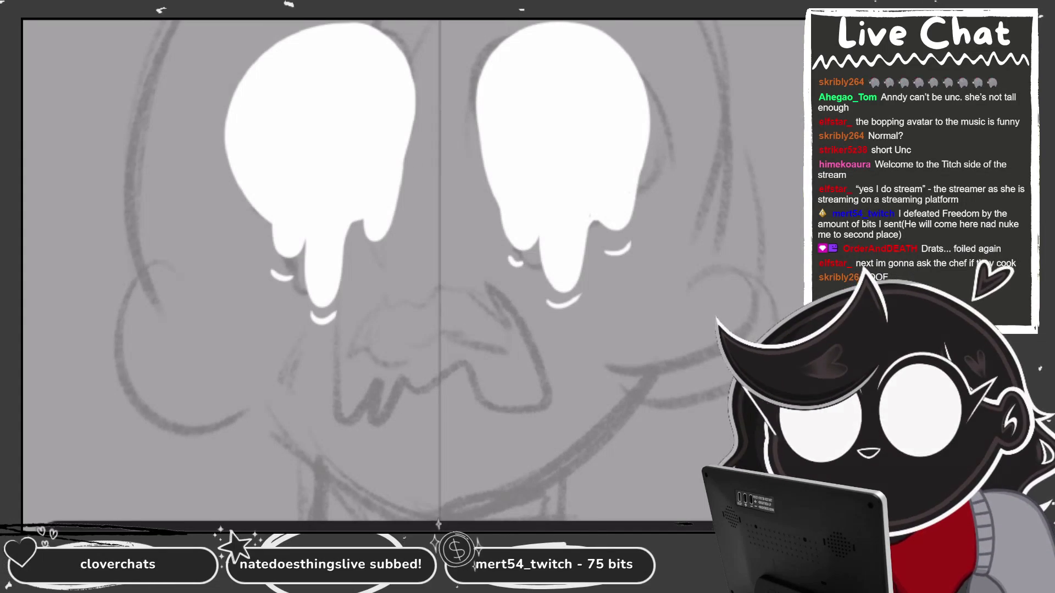
Outline the jagged mouth with a white zigzag teeth edge.
{"action": "scroll", "coordinate": [437, 472], "scroll_direction": "up", "scroll_amount": 4}
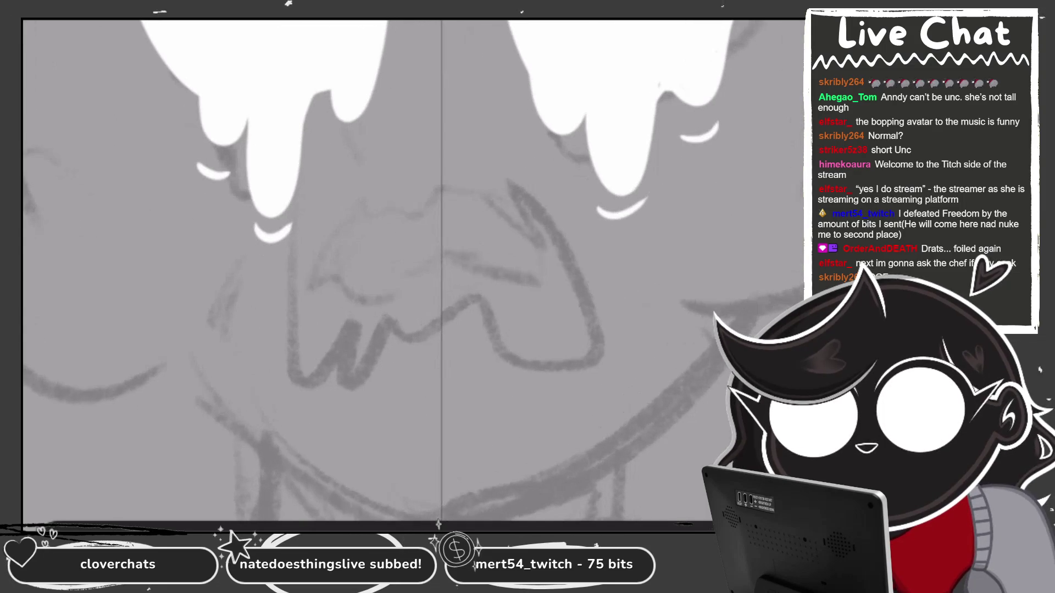
{"action": "mouse_move", "coordinate": [375, 217]}
{"action": "left_mouse_down"}
{"action": "mouse_move", "coordinate": [303, 349]}
{"action": "mouse_move", "coordinate": [396, 363]}
{"action": "mouse_move", "coordinate": [459, 332]}
{"action": "left_mouse_up"}
{"action": "mouse_move", "coordinate": [371, 267]}
{"action": "left_mouse_down"}
{"action": "mouse_move", "coordinate": [421, 231]}
{"action": "mouse_move", "coordinate": [459, 234]}
{"action": "left_mouse_up"}
{"action": "key", "text": "ctrl+z"}
{"action": "mouse_move", "coordinate": [360, 226]}
{"action": "left_mouse_down"}
{"action": "mouse_move", "coordinate": [525, 198]}
{"action": "mouse_move", "coordinate": [580, 330]}
{"action": "mouse_move", "coordinate": [574, 355]}
{"action": "left_mouse_up"}
{"action": "mouse_move", "coordinate": [459, 327]}
{"action": "left_mouse_down"}
{"action": "mouse_move", "coordinate": [477, 351]}
{"action": "mouse_move", "coordinate": [566, 330]}
{"action": "mouse_move", "coordinate": [569, 310]}
{"action": "left_mouse_up"}
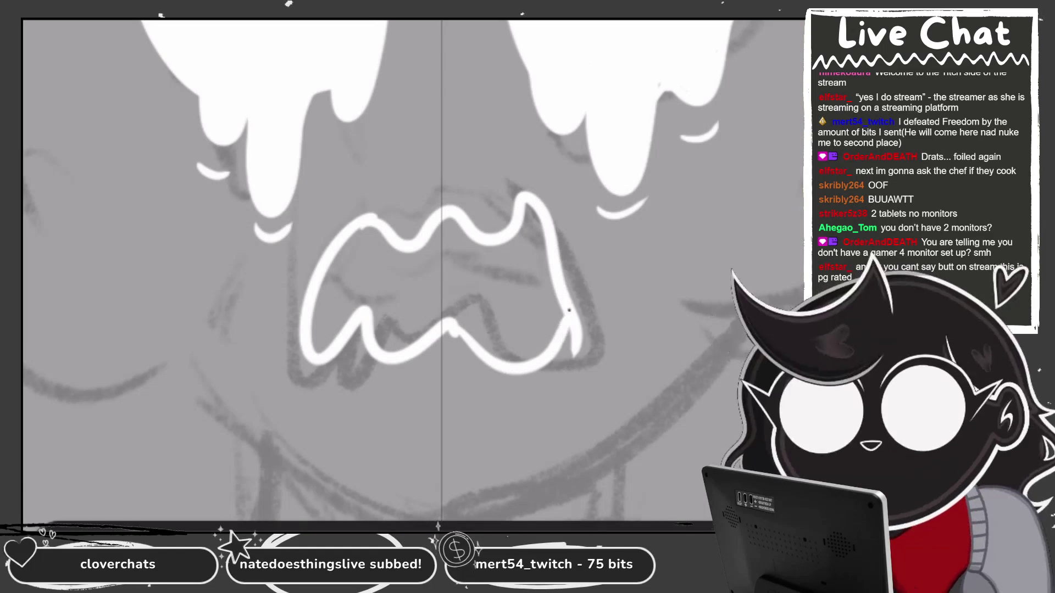
{"action": "key", "text": "ctrl+z"}
{"action": "key", "text": "ctrl+y"}
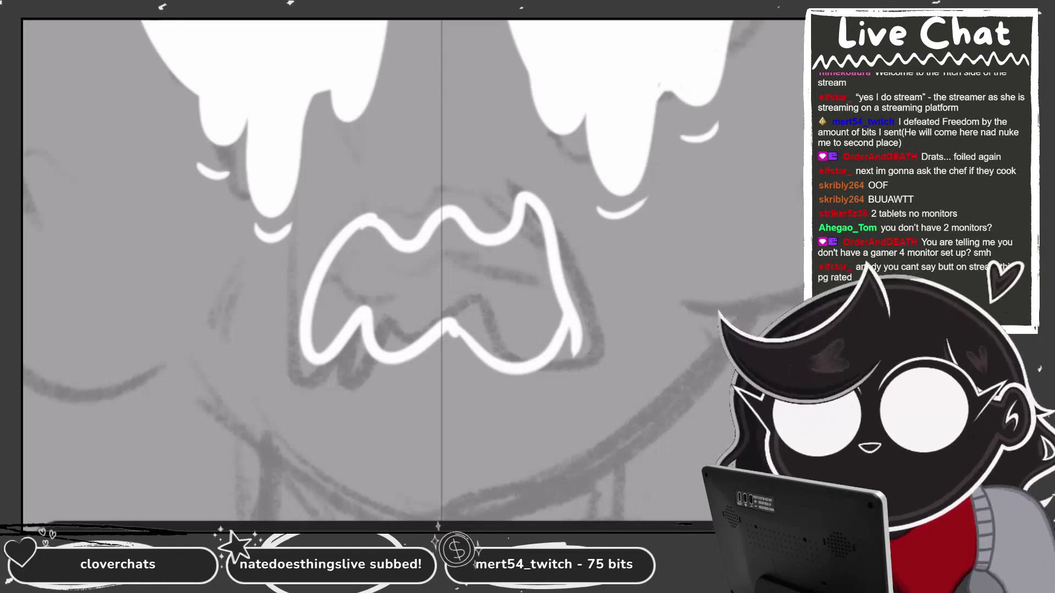
{"action": "mouse_move", "coordinate": [595, 329]}
{"action": "left_mouse_down"}
{"action": "mouse_move", "coordinate": [577, 374]}
{"action": "mouse_move", "coordinate": [566, 341]}
{"action": "mouse_move", "coordinate": [575, 299]}
{"action": "left_mouse_up"}
{"action": "mouse_move", "coordinate": [273, 280]}
{"action": "left_mouse_down"}
{"action": "mouse_move", "coordinate": [284, 287]}
{"action": "mouse_move", "coordinate": [273, 275]}
{"action": "left_mouse_up"}
Add a white tear drip beside the mouth, undo the white fill and reframe the face.
{"action": "mouse_move", "coordinate": [598, 270]}
{"action": "left_mouse_down"}
{"action": "mouse_move", "coordinate": [615, 327]}
{"action": "mouse_move", "coordinate": [602, 291]}
{"action": "left_mouse_up"}
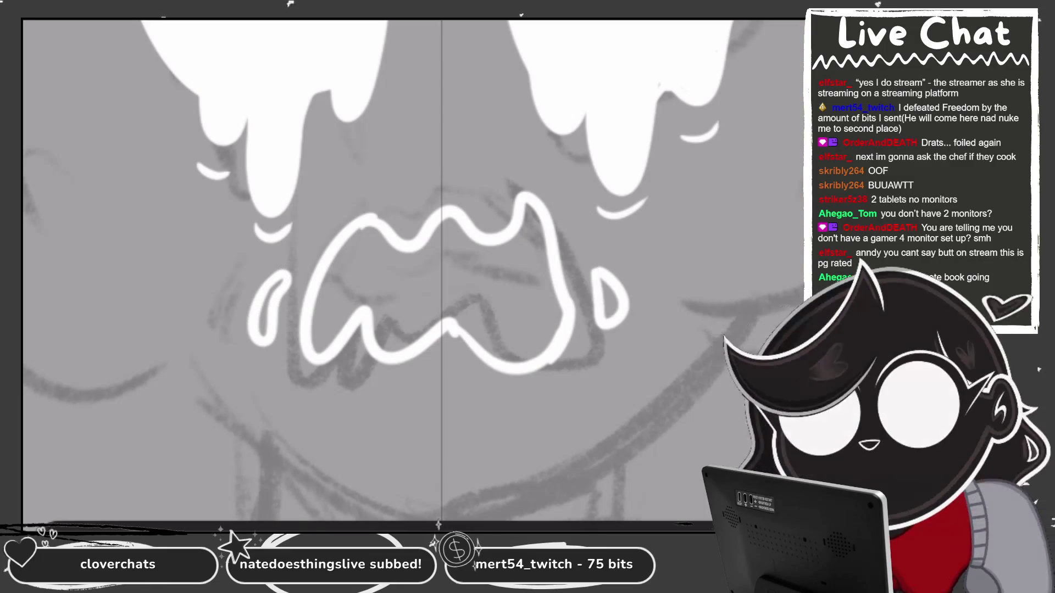
{"action": "left_click", "coordinate": [484, 286]}
{"action": "key", "text": "ctrl+z"}
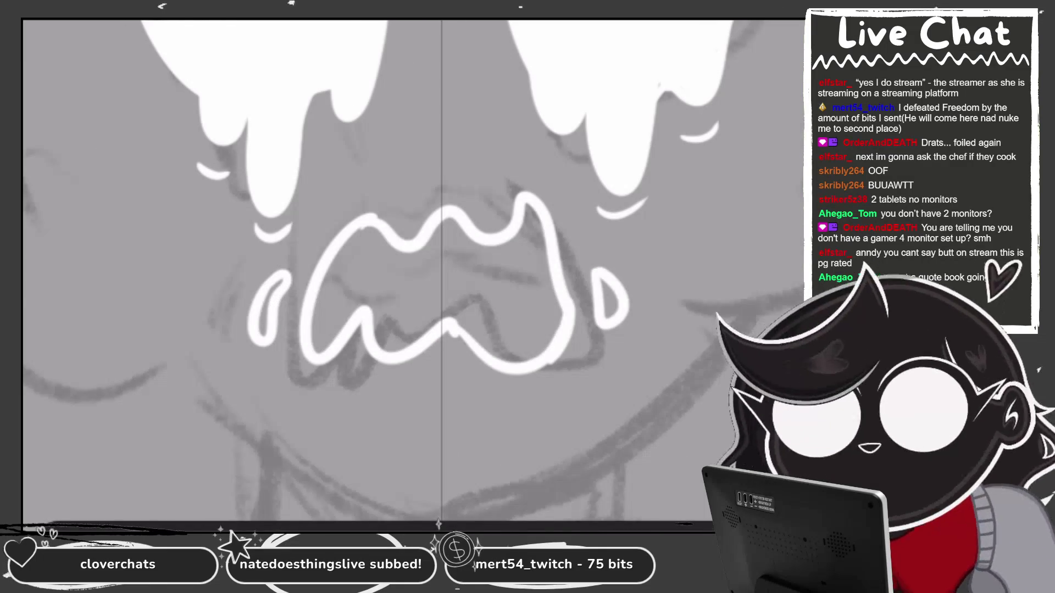
{"action": "scroll", "coordinate": [632, 272], "scroll_direction": "down", "scroll_amount": 3}
{"action": "left_click_drag", "start_coordinate": [533, 269], "coordinate": [510, 291]}
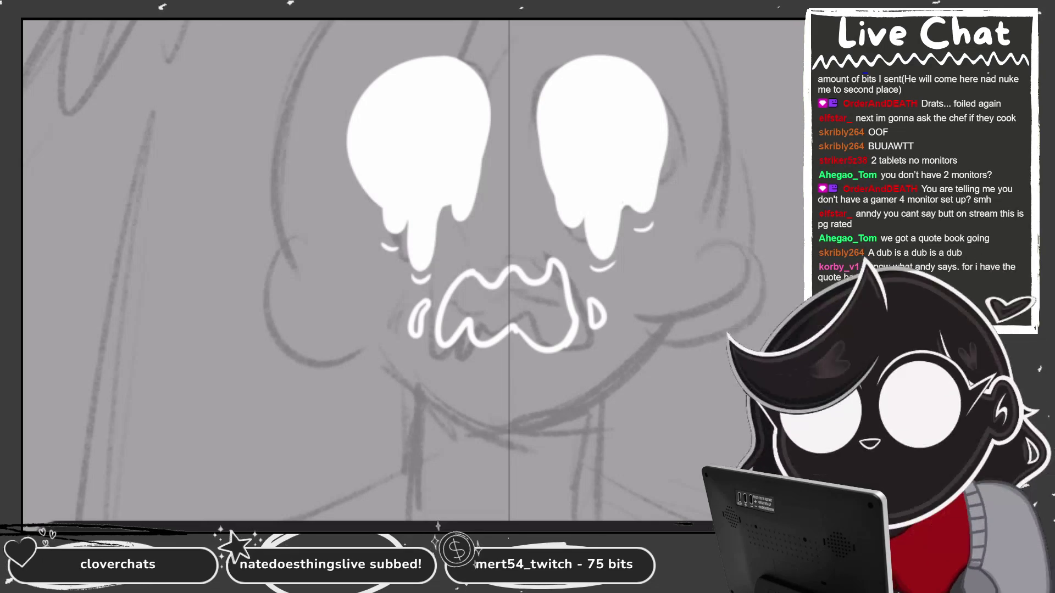
Draw the left cheek outline in white with an inner line along it.
{"action": "left_click_drag", "start_coordinate": [509, 275], "coordinate": [462, 275]}
{"action": "left_click_drag", "start_coordinate": [267, 239], "coordinate": [308, 360]}
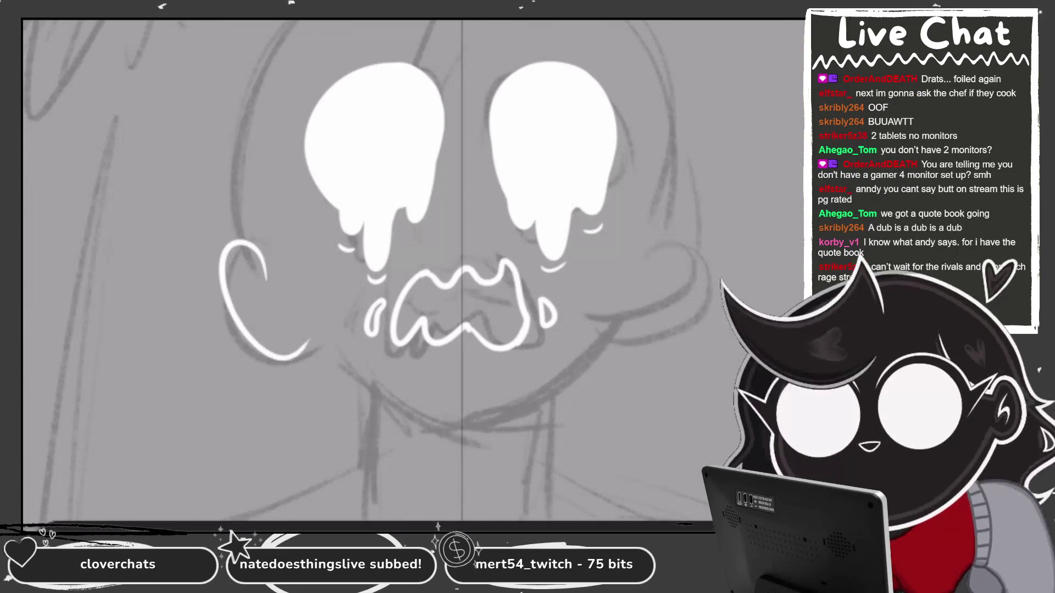
{"action": "key", "text": "ctrl+z"}
{"action": "left_click_drag", "start_coordinate": [269, 208], "coordinate": [289, 457]}
{"action": "left_click_drag", "start_coordinate": [294, 250], "coordinate": [244, 417]}
Draw the right cheek outline and settle on a matching inner line after several retries.
{"action": "mouse_move", "coordinate": [641, 225]}
{"action": "left_mouse_down"}
{"action": "mouse_move", "coordinate": [684, 356]}
{"action": "mouse_move", "coordinate": [677, 418]}
{"action": "left_mouse_up"}
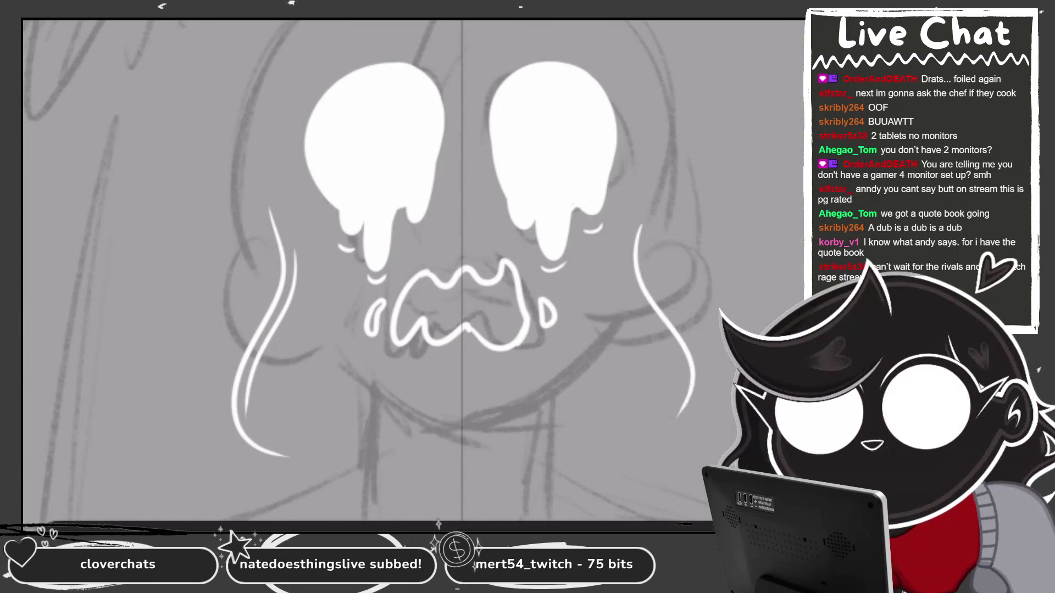
{"action": "left_click_drag", "start_coordinate": [623, 228], "coordinate": [682, 407]}
{"action": "key", "text": "ctrl+z"}
{"action": "mouse_move", "coordinate": [621, 231]}
{"action": "left_mouse_down"}
{"action": "mouse_move", "coordinate": [631, 303]}
{"action": "mouse_move", "coordinate": [680, 421]}
{"action": "left_mouse_up"}
{"action": "key", "text": "ctrl+z"}
{"action": "left_click_drag", "start_coordinate": [621, 239], "coordinate": [662, 434]}
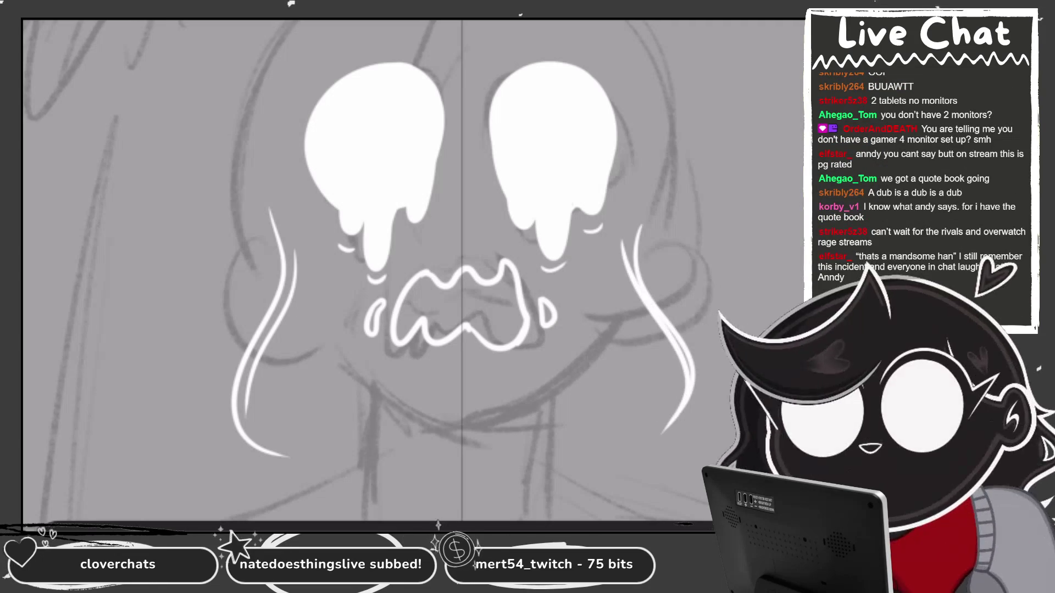
{"action": "key", "text": "ctrl+z"}
{"action": "left_click_drag", "start_coordinate": [629, 228], "coordinate": [682, 421]}
{"action": "key", "text": "ctrl+z"}
{"action": "mouse_move", "coordinate": [623, 236]}
{"action": "left_mouse_down"}
{"action": "mouse_move", "coordinate": [681, 418]}
{"action": "mouse_move", "coordinate": [666, 432]}
{"action": "left_mouse_up"}
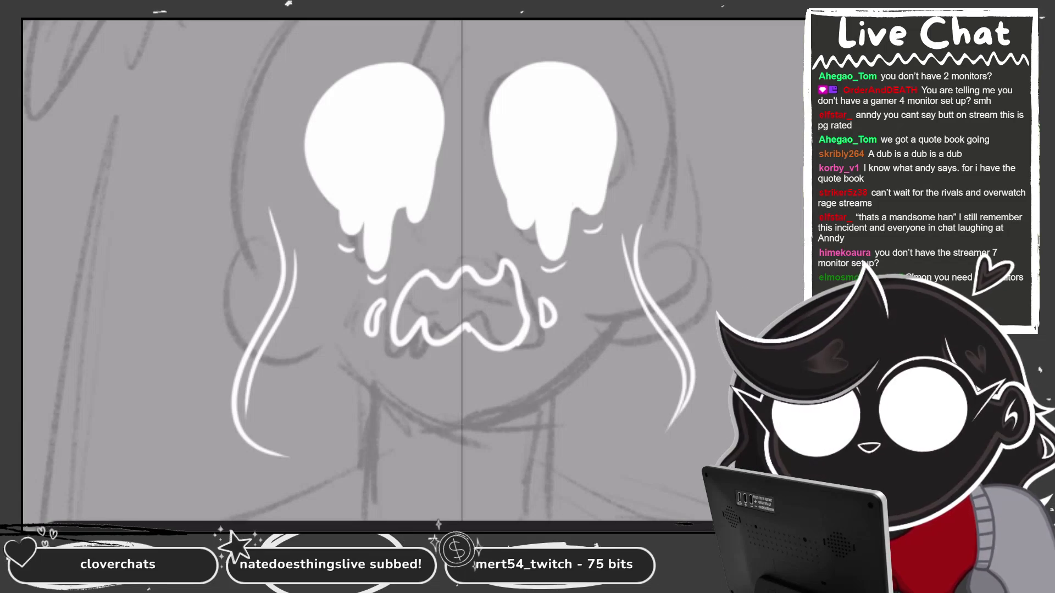
Draw a curled white ear outline on the left with a short line below it.
{"action": "scroll", "coordinate": [412, 269], "scroll_direction": "down", "scroll_amount": 2}
{"action": "scroll", "coordinate": [412, 269], "scroll_direction": "up", "scroll_amount": 3}
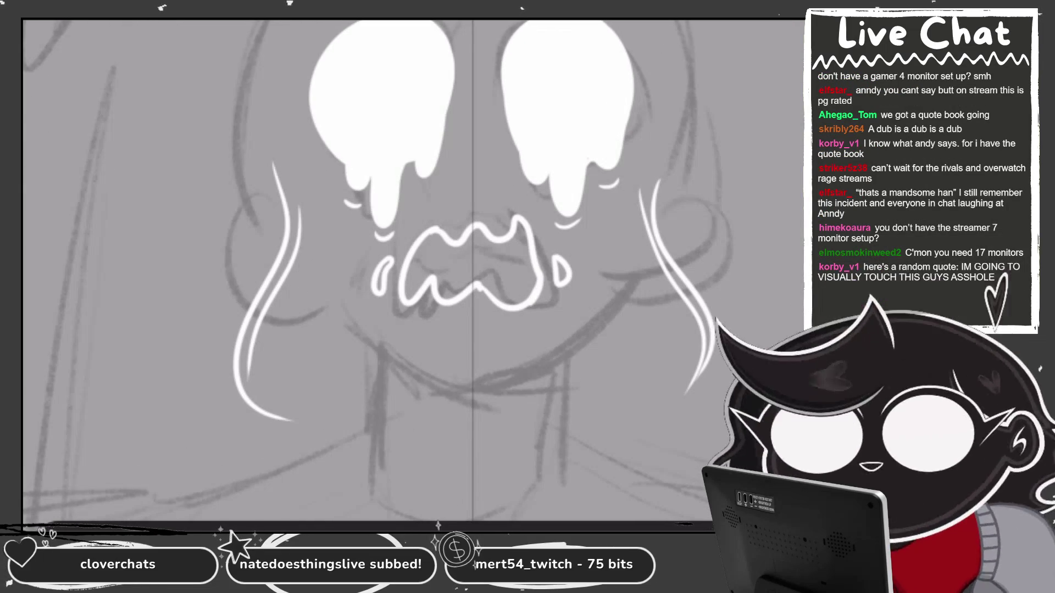
{"action": "scroll", "coordinate": [472, 270], "scroll_direction": "up", "scroll_amount": 2}
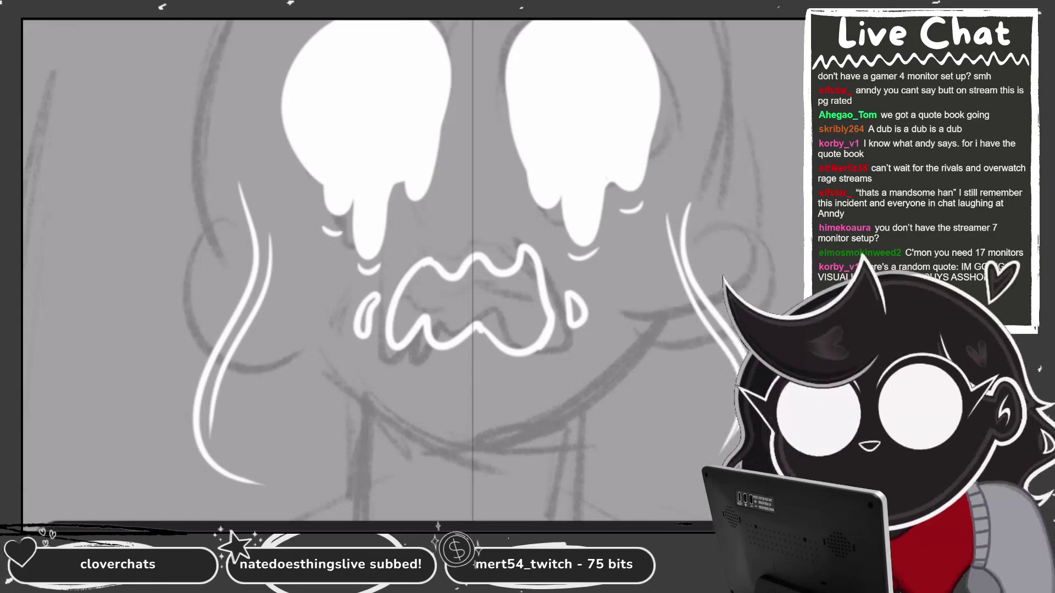
{"action": "left_click_drag", "start_coordinate": [186, 220], "coordinate": [231, 242]}
{"action": "scroll", "coordinate": [412, 270], "scroll_direction": "up", "scroll_amount": 2}
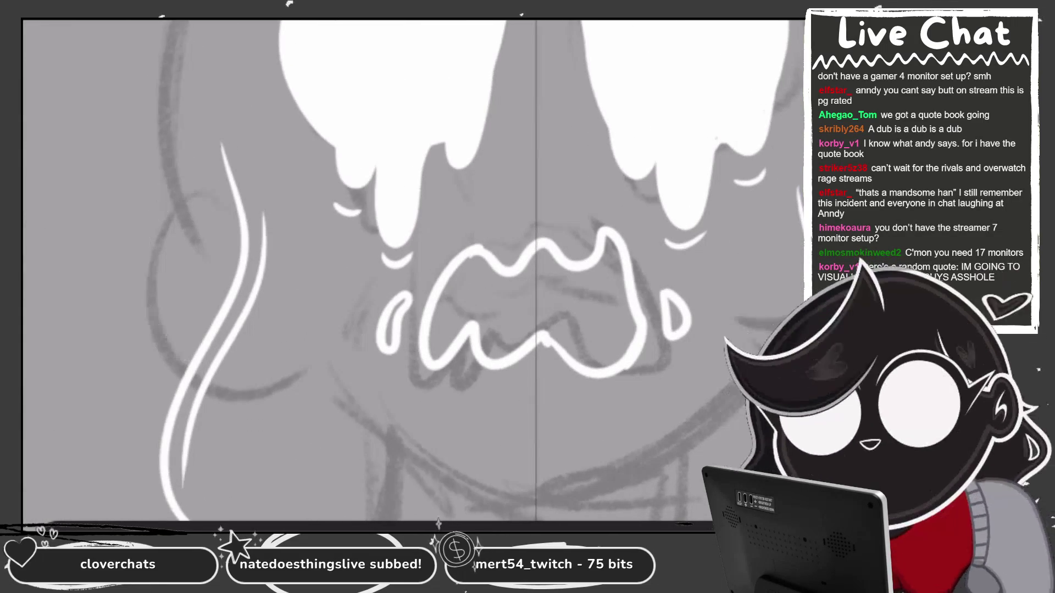
{"action": "mouse_move", "coordinate": [181, 199]}
{"action": "left_mouse_down"}
{"action": "mouse_move", "coordinate": [189, 345]}
{"action": "mouse_move", "coordinate": [307, 391]}
{"action": "left_mouse_up"}
{"action": "key", "text": "ctrl+z"}
{"action": "mouse_move", "coordinate": [215, 369]}
{"action": "left_mouse_down"}
{"action": "mouse_move", "coordinate": [269, 389]}
{"action": "mouse_move", "coordinate": [322, 347]}
{"action": "left_mouse_up"}
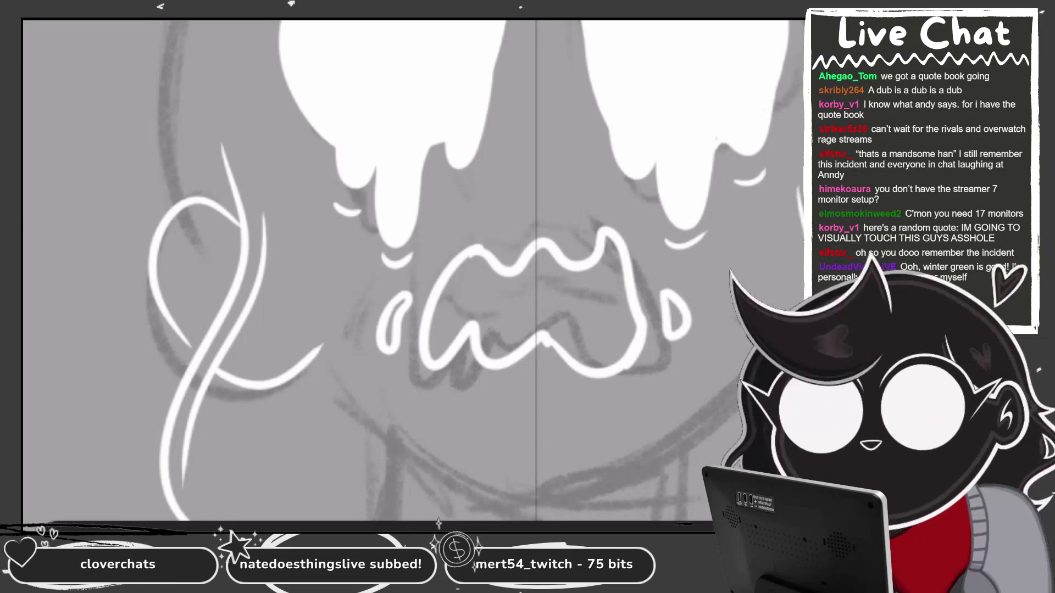
Draw the right ear curl with its cheek line.
{"action": "scroll", "coordinate": [412, 270], "scroll_direction": "down", "scroll_amount": 3}
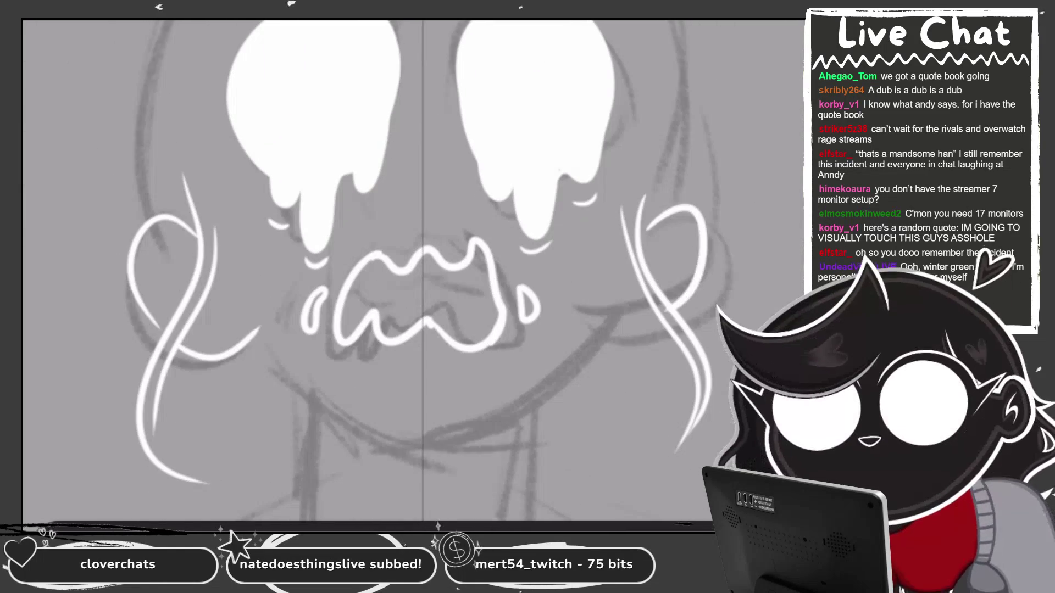
{"action": "mouse_move", "coordinate": [650, 228]}
{"action": "left_mouse_down"}
{"action": "mouse_move", "coordinate": [714, 225]}
{"action": "mouse_move", "coordinate": [682, 317]}
{"action": "mouse_move", "coordinate": [605, 335]}
{"action": "left_mouse_up"}
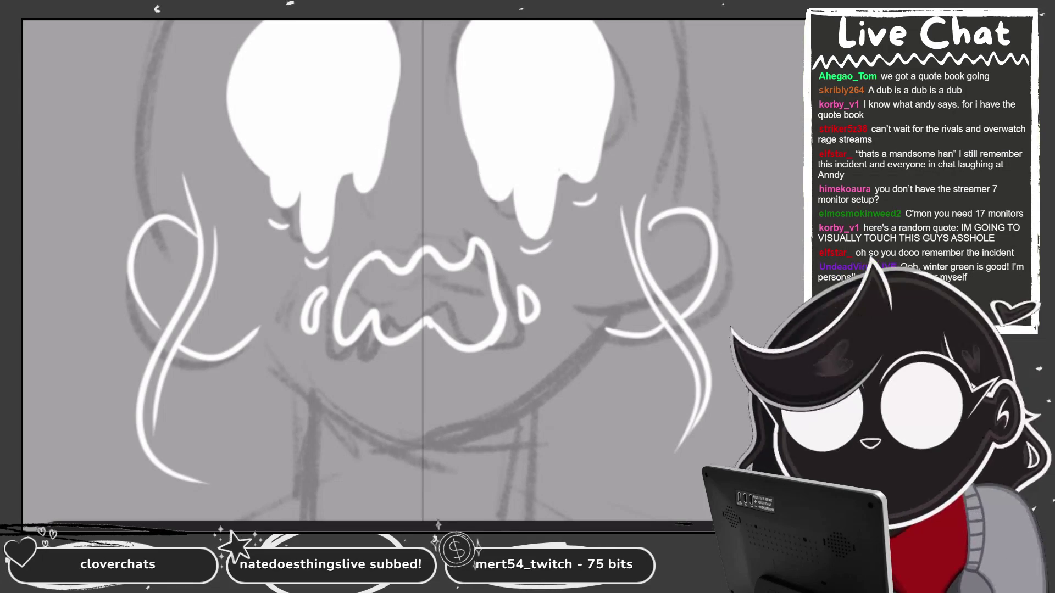
{"action": "scroll", "coordinate": [412, 269], "scroll_direction": "down", "scroll_amount": 2}
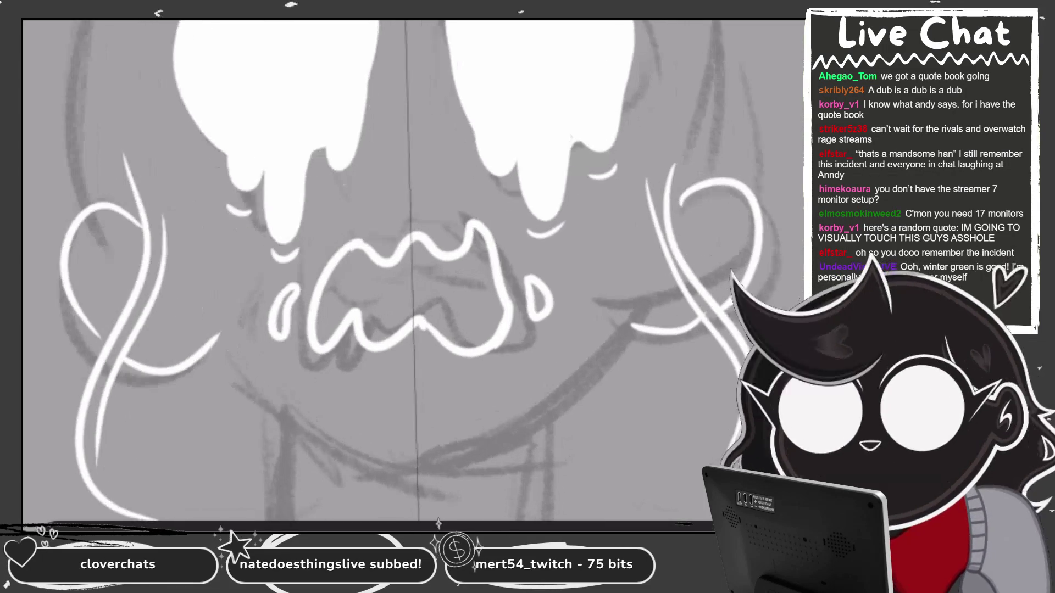
{"action": "scroll", "coordinate": [413, 269], "scroll_direction": "down", "scroll_amount": 1}
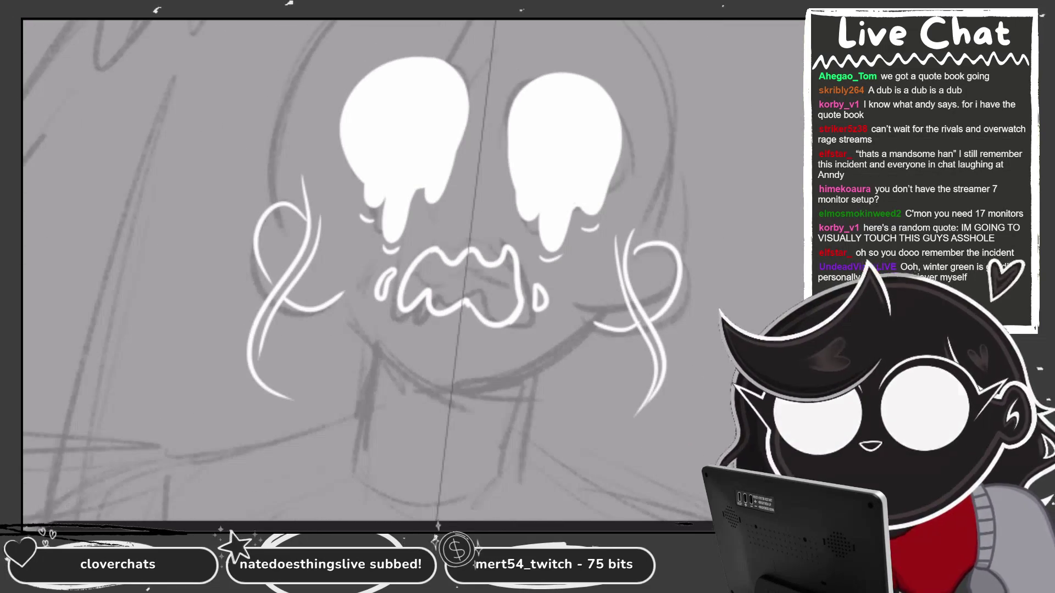
{"action": "scroll", "coordinate": [412, 269], "scroll_direction": "up", "scroll_amount": 1}
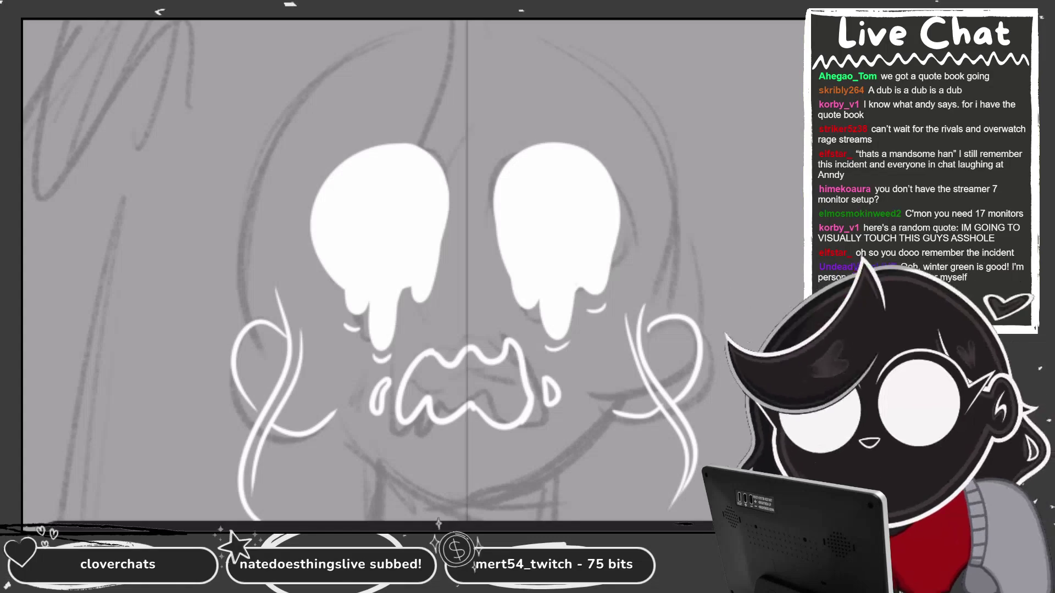
Sketch hair lines down the face centre, then undo them.
{"action": "left_click_drag", "start_coordinate": [493, 20], "coordinate": [488, 51]}
{"action": "mouse_move", "coordinate": [467, 20]}
{"action": "left_mouse_down"}
{"action": "mouse_move", "coordinate": [423, 155]}
{"action": "mouse_move", "coordinate": [469, 314]}
{"action": "left_mouse_up"}
{"action": "scroll", "coordinate": [413, 269], "scroll_direction": "up", "scroll_amount": 1}
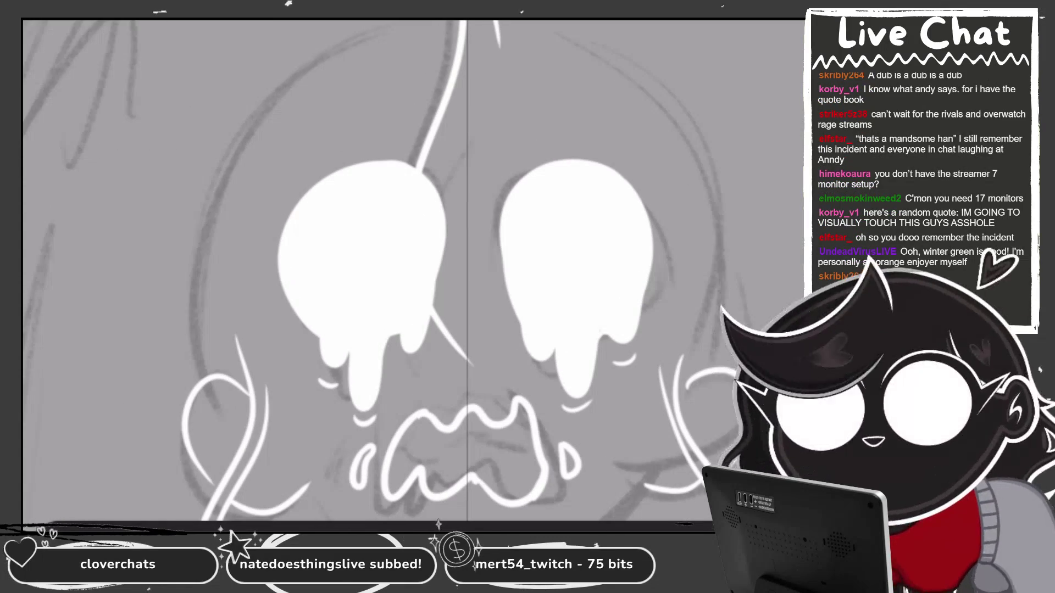
{"action": "key", "text": "ctrl+z"}
{"action": "key", "text": "ctrl+z"}
{"action": "key", "text": "ctrl+z"}
Erase and trim the left eye's inner edge.
{"action": "mouse_move", "coordinate": [434, 179]}
{"action": "left_mouse_down"}
{"action": "mouse_move", "coordinate": [426, 277]}
{"action": "mouse_move", "coordinate": [442, 259]}
{"action": "mouse_move", "coordinate": [425, 260]}
{"action": "left_mouse_up"}
{"action": "left_click_drag", "start_coordinate": [426, 204], "coordinate": [434, 302]}
{"action": "left_click_drag", "start_coordinate": [423, 172], "coordinate": [432, 303]}
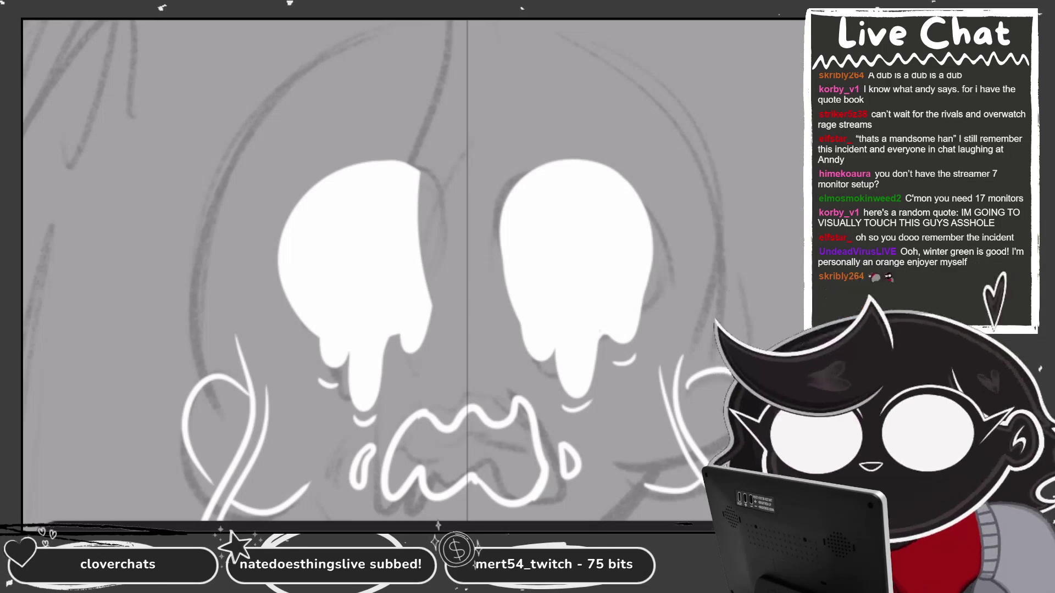
{"action": "scroll", "coordinate": [412, 270], "scroll_direction": "down", "scroll_amount": 2}
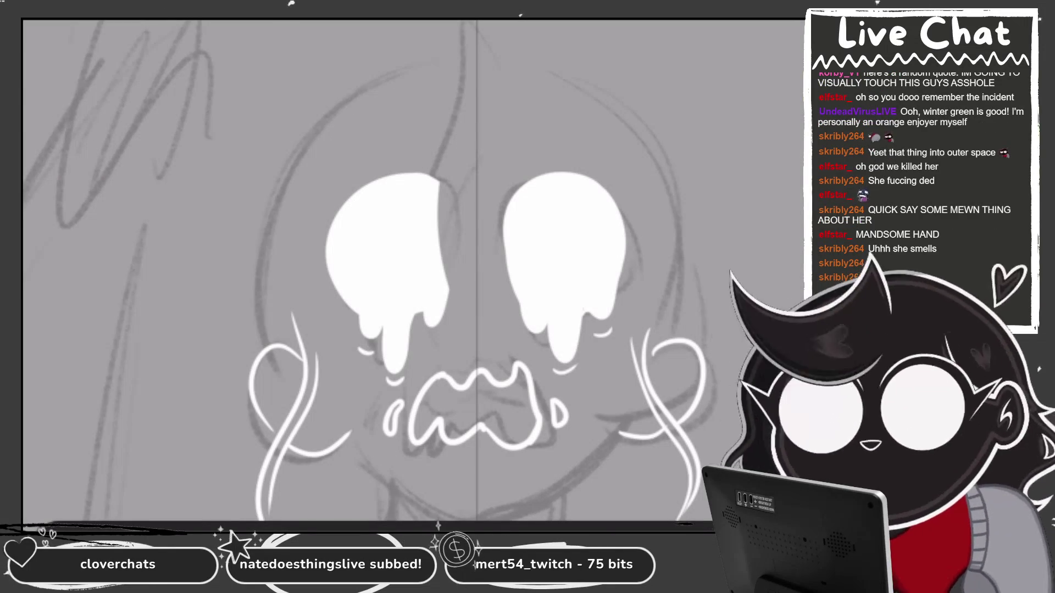
{"action": "scroll", "coordinate": [418, 274], "scroll_direction": "up", "scroll_amount": 3}
Draw white hair strands falling over the left eye and down the face centre.
{"action": "left_click_drag", "start_coordinate": [483, 93], "coordinate": [452, 22]}
{"action": "mouse_move", "coordinate": [437, 22]}
{"action": "left_mouse_down"}
{"action": "mouse_move", "coordinate": [384, 245]}
{"action": "mouse_move", "coordinate": [415, 439]}
{"action": "left_mouse_up"}
{"action": "left_click_drag", "start_coordinate": [400, 394], "coordinate": [444, 474]}
{"action": "left_click_drag", "start_coordinate": [459, 285], "coordinate": [438, 439]}
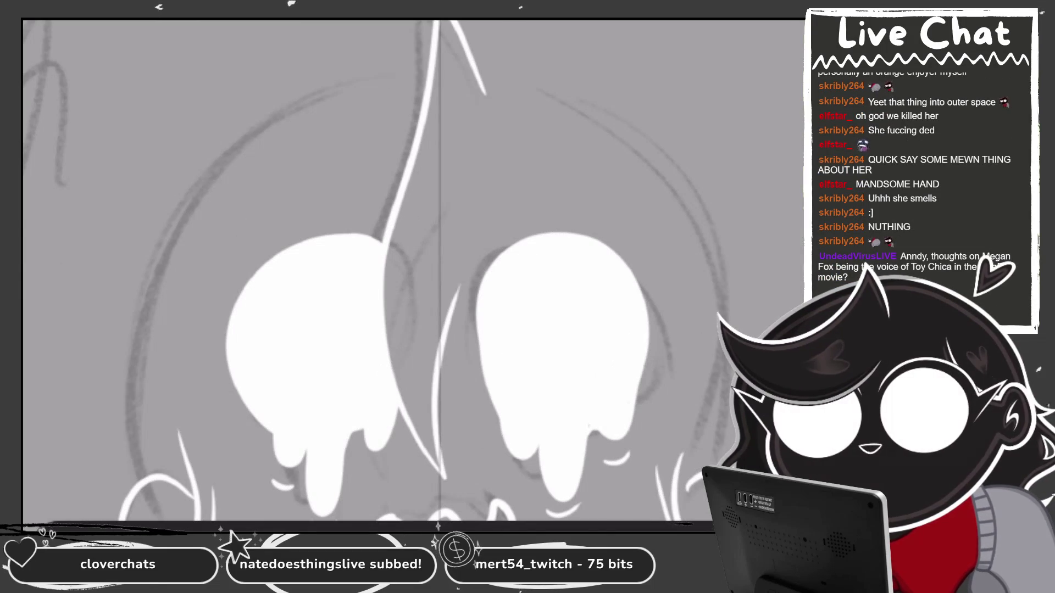
{"action": "left_click_drag", "start_coordinate": [493, 137], "coordinate": [452, 321]}
Add curved white detail lines inside the left ear.
{"action": "scroll", "coordinate": [417, 275], "scroll_direction": "down", "scroll_amount": 2}
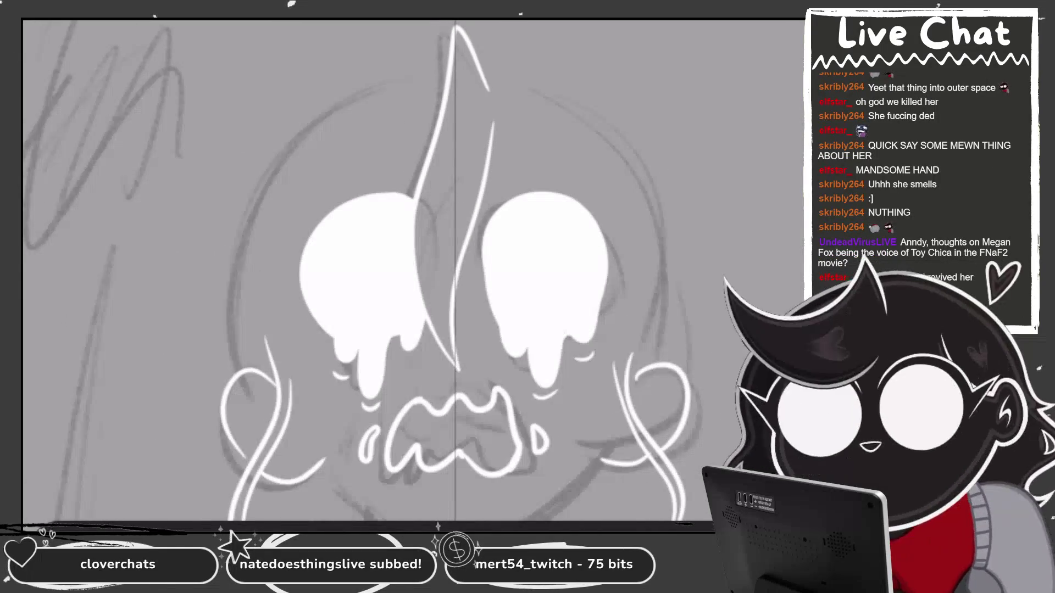
{"action": "scroll", "coordinate": [388, 131], "scroll_direction": "up", "scroll_amount": 2}
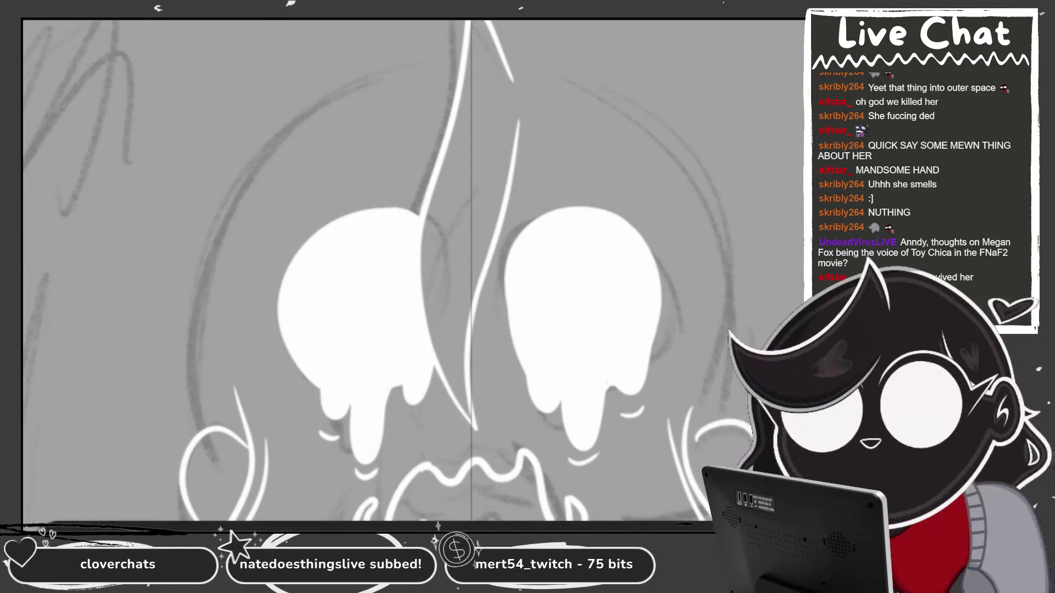
{"action": "scroll", "coordinate": [440, 220], "scroll_direction": "down", "scroll_amount": 2}
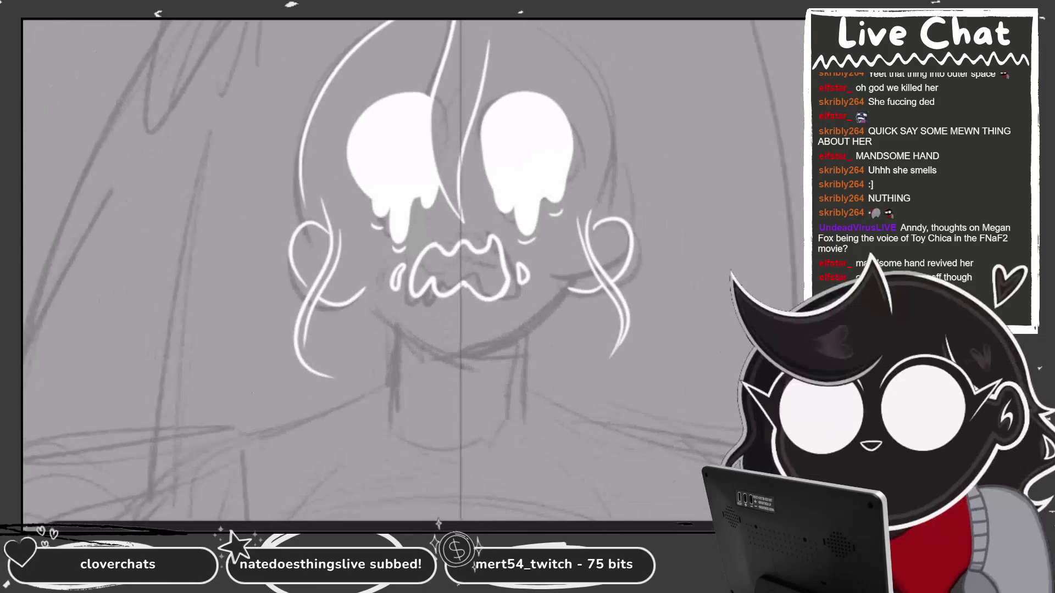
{"action": "scroll", "coordinate": [417, 269], "scroll_direction": "down", "scroll_amount": 2}
{"action": "scroll", "coordinate": [418, 269], "scroll_direction": "up", "scroll_amount": 5}
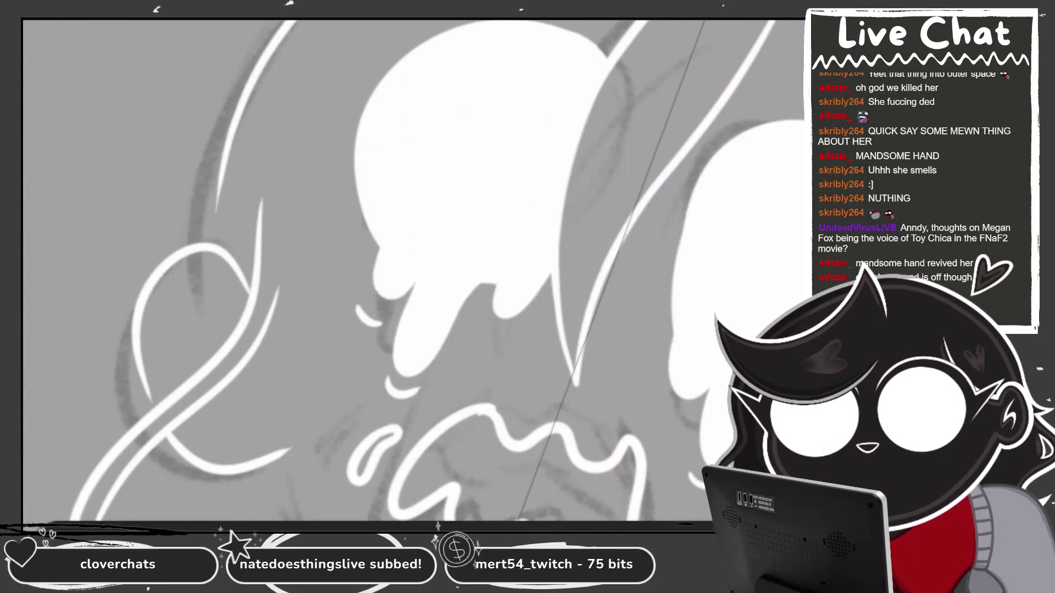
{"action": "key", "text": "minus"}
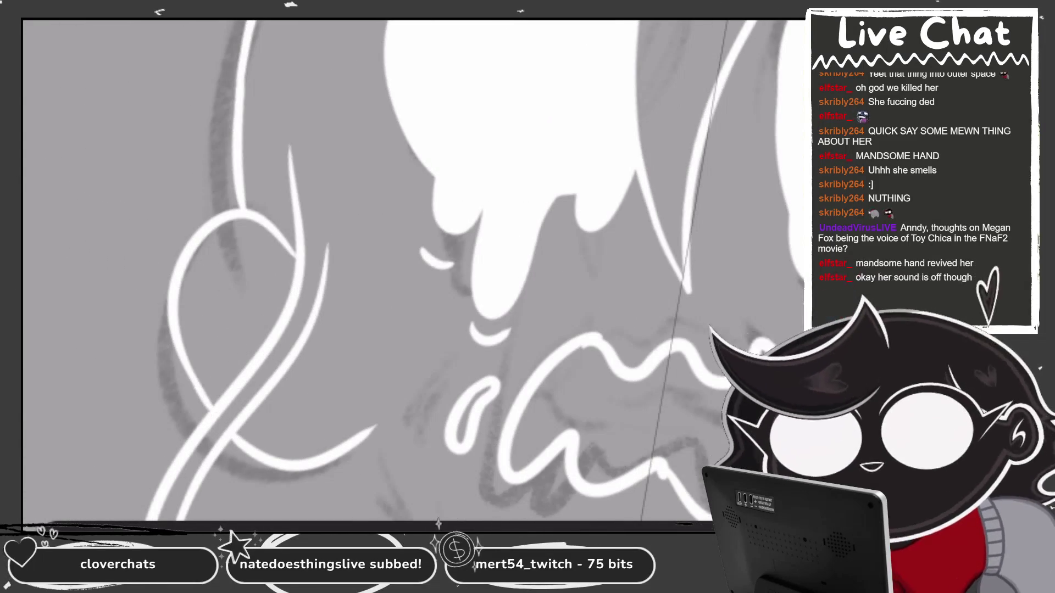
{"action": "left_click_drag", "start_coordinate": [224, 270], "coordinate": [275, 302]}
{"action": "left_click_drag", "start_coordinate": [308, 342], "coordinate": [339, 386]}
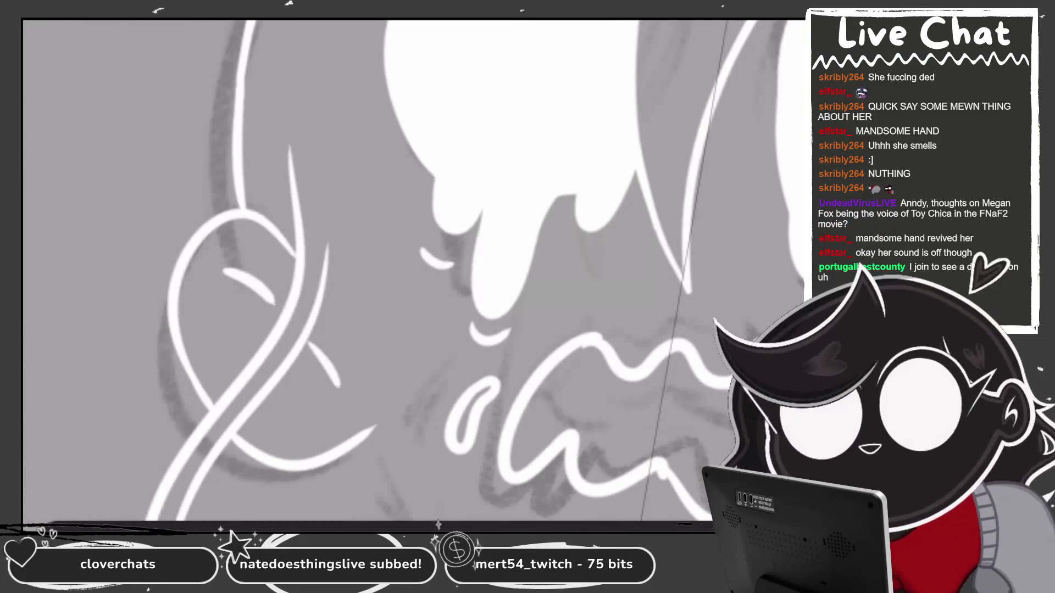
{"action": "key", "text": "ctrl+z"}
{"action": "mouse_move", "coordinate": [311, 341]}
{"action": "left_mouse_down"}
{"action": "mouse_move", "coordinate": [290, 382]}
{"action": "mouse_move", "coordinate": [331, 426]}
{"action": "left_mouse_up"}
{"action": "mouse_move", "coordinate": [219, 284]}
{"action": "left_mouse_down"}
{"action": "mouse_move", "coordinate": [255, 329]}
{"action": "mouse_move", "coordinate": [254, 349]}
{"action": "left_mouse_up"}
Add three white detail lines inside the right ear.
{"action": "key", "text": "equal"}
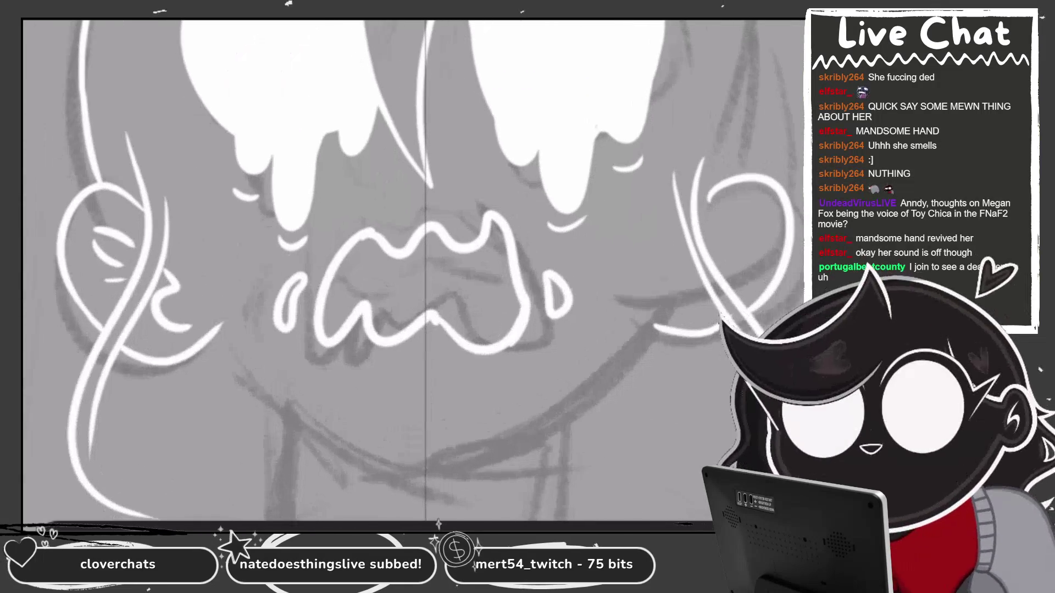
{"action": "scroll", "coordinate": [709, 341], "scroll_direction": "up", "scroll_amount": 2}
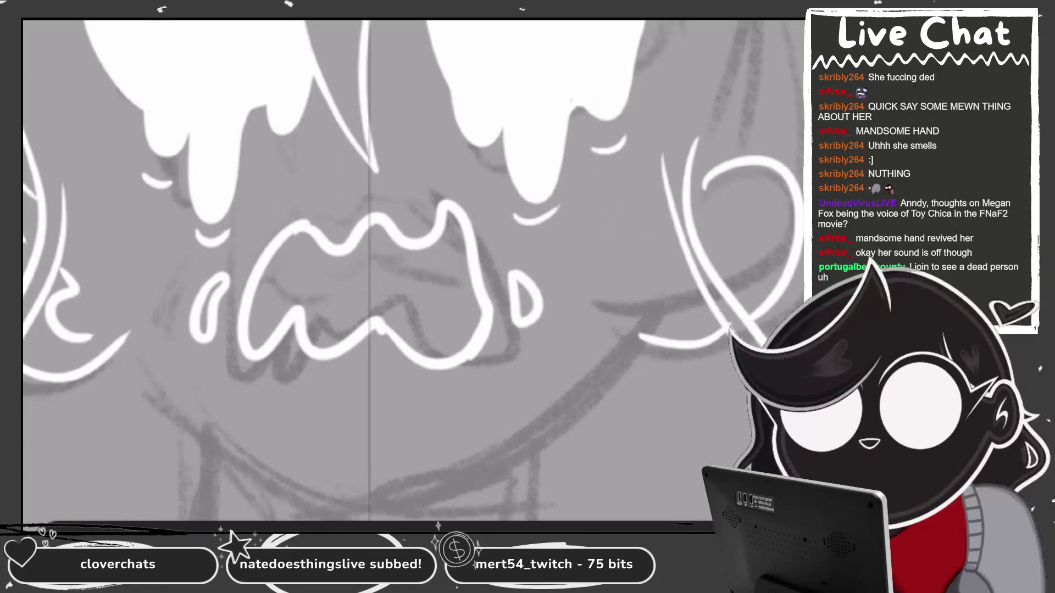
{"action": "left_click_drag", "start_coordinate": [723, 235], "coordinate": [761, 199]}
{"action": "mouse_move", "coordinate": [734, 249]}
{"action": "left_mouse_down"}
{"action": "mouse_move", "coordinate": [764, 228]}
{"action": "mouse_move", "coordinate": [765, 246]}
{"action": "left_mouse_up"}
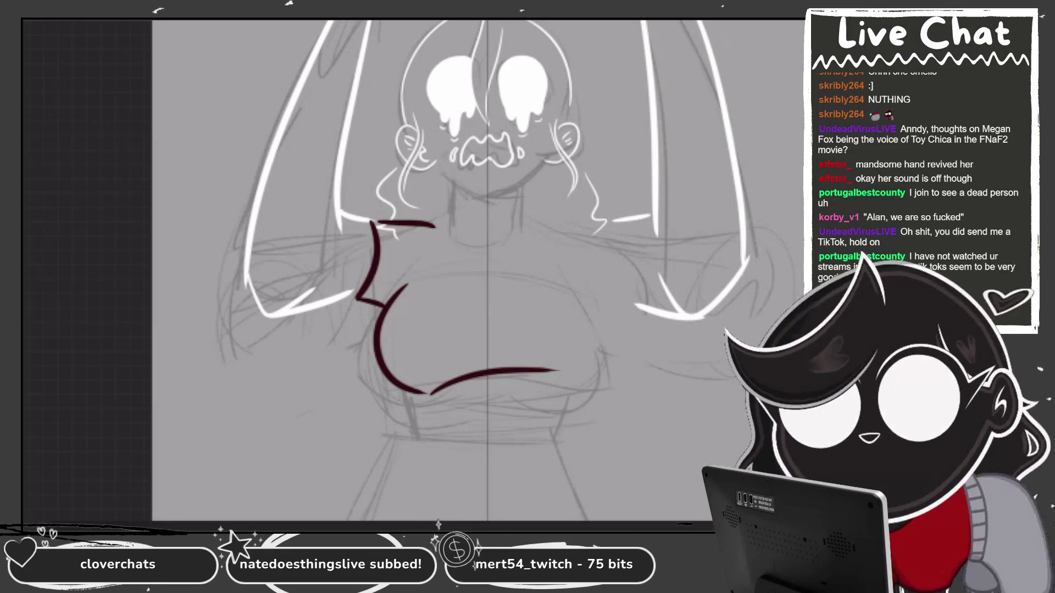
Undo the last dark red shirt stroke.
{"action": "key", "text": "ctrl+z"}
Outline the shirt in dark red: lower curve, right side, shoulder, sleeve edge and U neckline.
{"action": "mouse_move", "coordinate": [534, 379]}
{"action": "left_mouse_down"}
{"action": "mouse_move", "coordinate": [587, 366]}
{"action": "mouse_move", "coordinate": [621, 313]}
{"action": "left_mouse_up"}
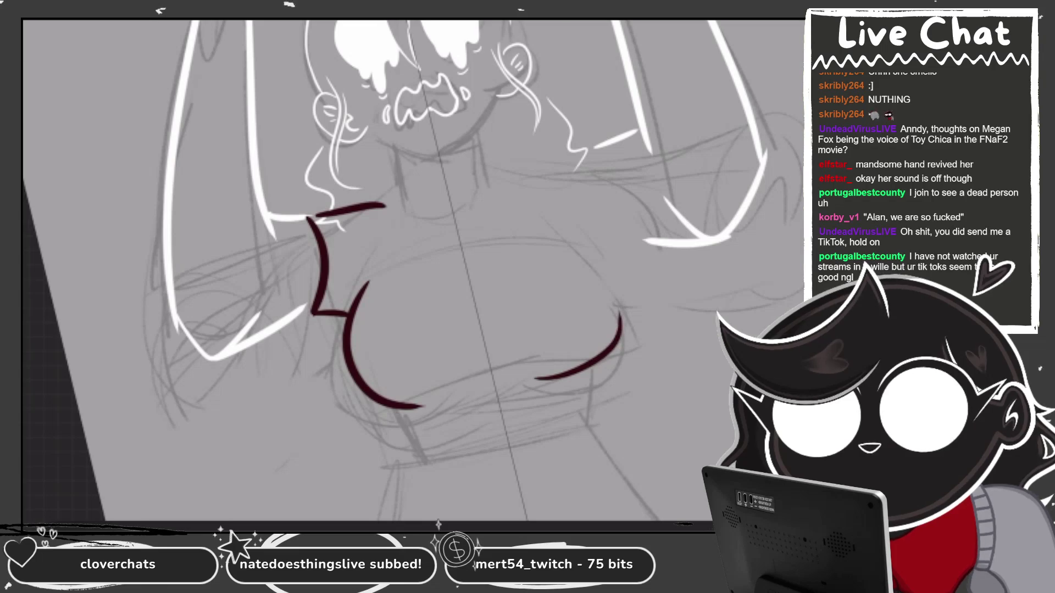
{"action": "left_click_drag", "start_coordinate": [559, 231], "coordinate": [602, 349]}
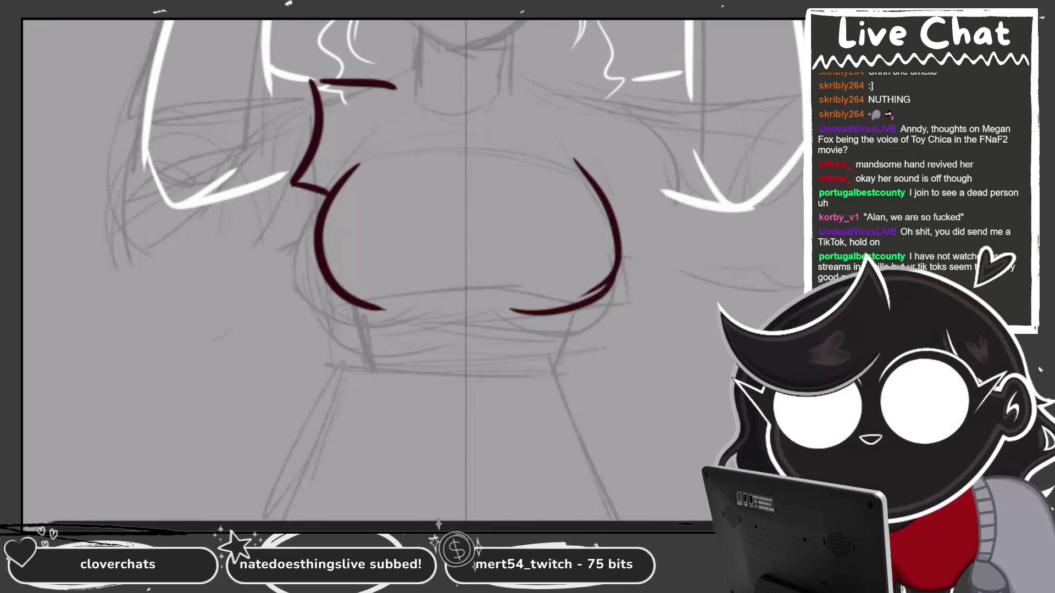
{"action": "mouse_move", "coordinate": [361, 307]}
{"action": "left_mouse_down"}
{"action": "mouse_move", "coordinate": [366, 330]}
{"action": "mouse_move", "coordinate": [550, 343]}
{"action": "mouse_move", "coordinate": [559, 332]}
{"action": "left_mouse_up"}
{"action": "key", "text": "ctrl+z"}
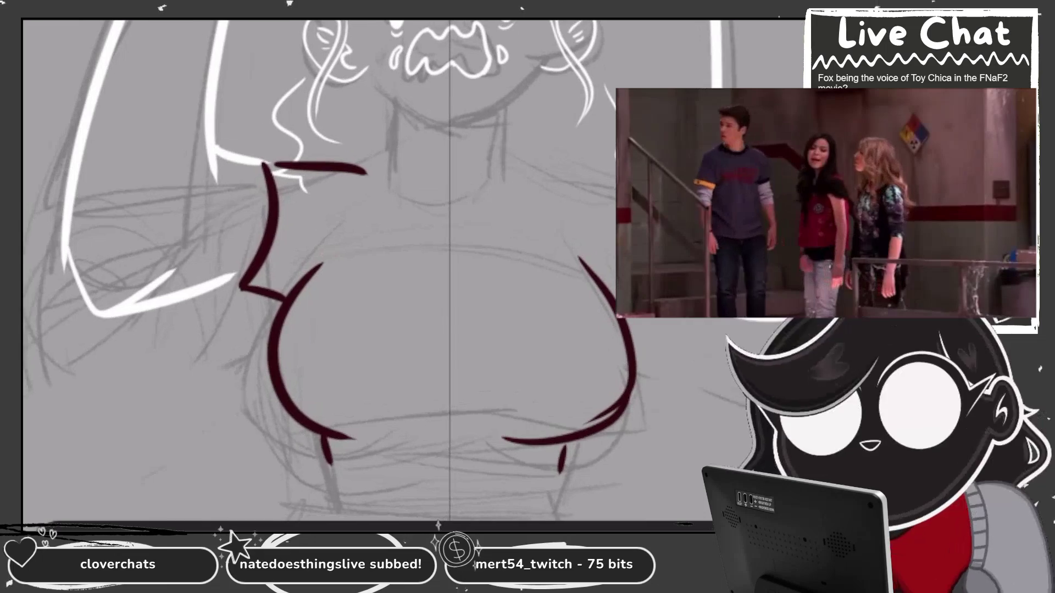
{"action": "mouse_move", "coordinate": [509, 175]}
{"action": "left_mouse_down"}
{"action": "mouse_move", "coordinate": [629, 163]}
{"action": "mouse_move", "coordinate": [662, 290]}
{"action": "left_mouse_up"}
{"action": "left_click_drag", "start_coordinate": [597, 300], "coordinate": [666, 306]}
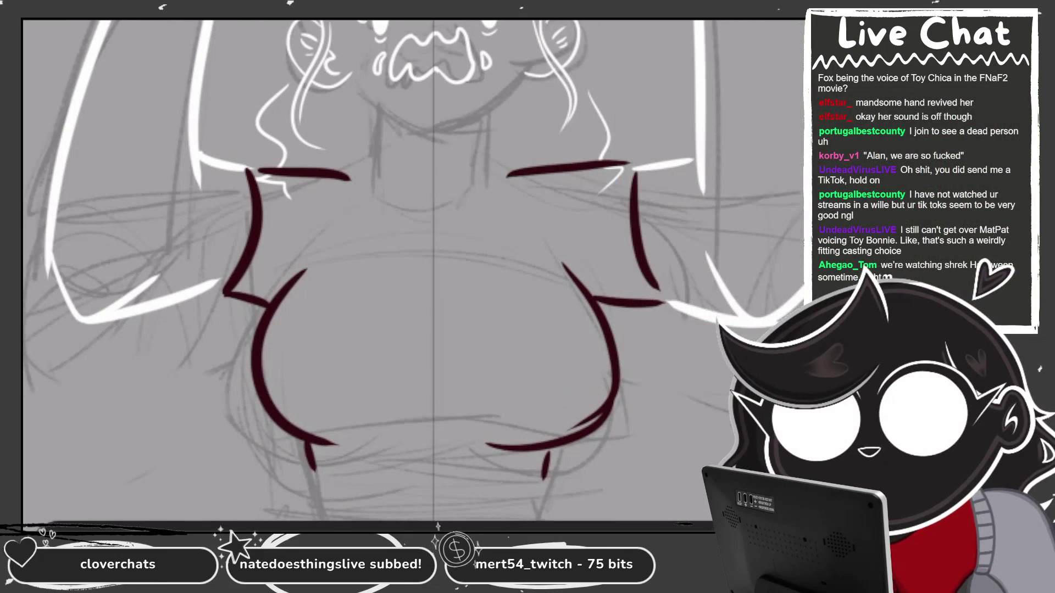
{"action": "mouse_move", "coordinate": [411, 231]}
{"action": "left_mouse_down"}
{"action": "mouse_move", "coordinate": [561, 258]}
{"action": "mouse_move", "coordinate": [569, 237]}
{"action": "left_mouse_up"}
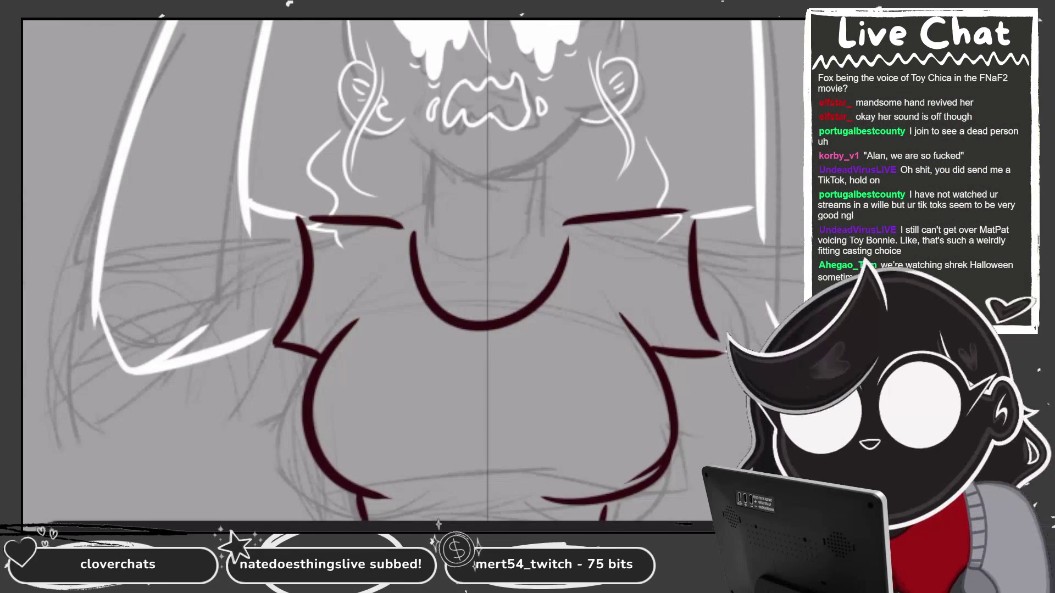
Switch to white and redraw the neck and jawline with a pointed chin.
{"action": "left_click", "coordinate": [877, 4]}
{"action": "left_click_drag", "start_coordinate": [440, 153], "coordinate": [440, 220]}
{"action": "mouse_move", "coordinate": [412, 127]}
{"action": "left_mouse_down"}
{"action": "mouse_move", "coordinate": [438, 161]}
{"action": "mouse_move", "coordinate": [575, 135]}
{"action": "left_mouse_up"}
{"action": "key", "text": "ctrl+z"}
{"action": "mouse_move", "coordinate": [411, 128]}
{"action": "left_mouse_down"}
{"action": "mouse_move", "coordinate": [441, 156]}
{"action": "mouse_move", "coordinate": [504, 177]}
{"action": "mouse_move", "coordinate": [574, 135]}
{"action": "mouse_move", "coordinate": [549, 244]}
{"action": "left_mouse_up"}
Draw a grey curve across the waist under the chest.
{"action": "scroll", "coordinate": [412, 269], "scroll_direction": "down", "scroll_amount": 3}
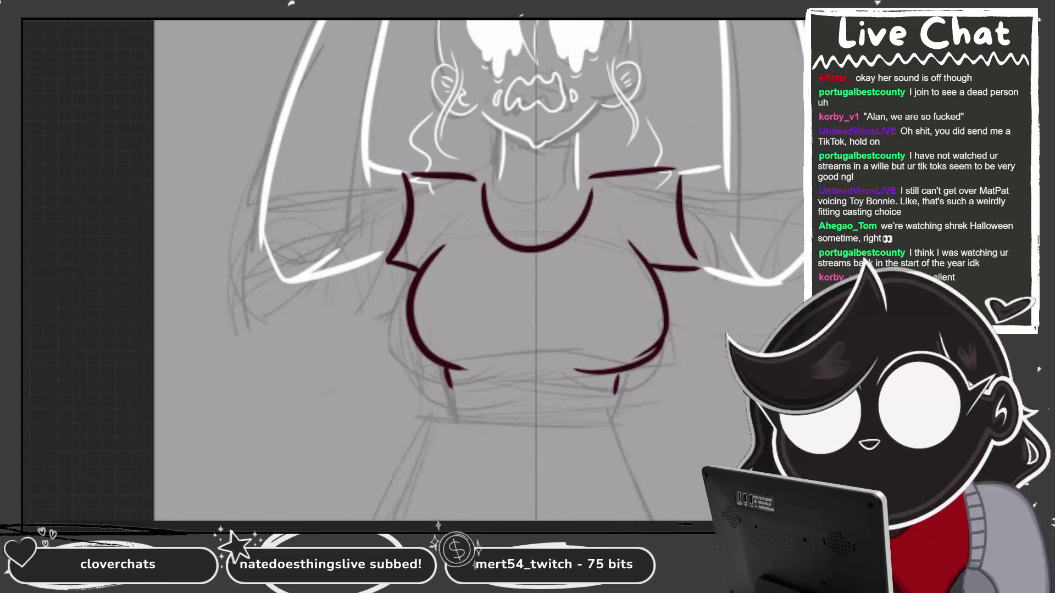
{"action": "scroll", "coordinate": [412, 269], "scroll_direction": "up", "scroll_amount": 2}
{"action": "left_click_drag", "start_coordinate": [374, 301], "coordinate": [580, 300]}
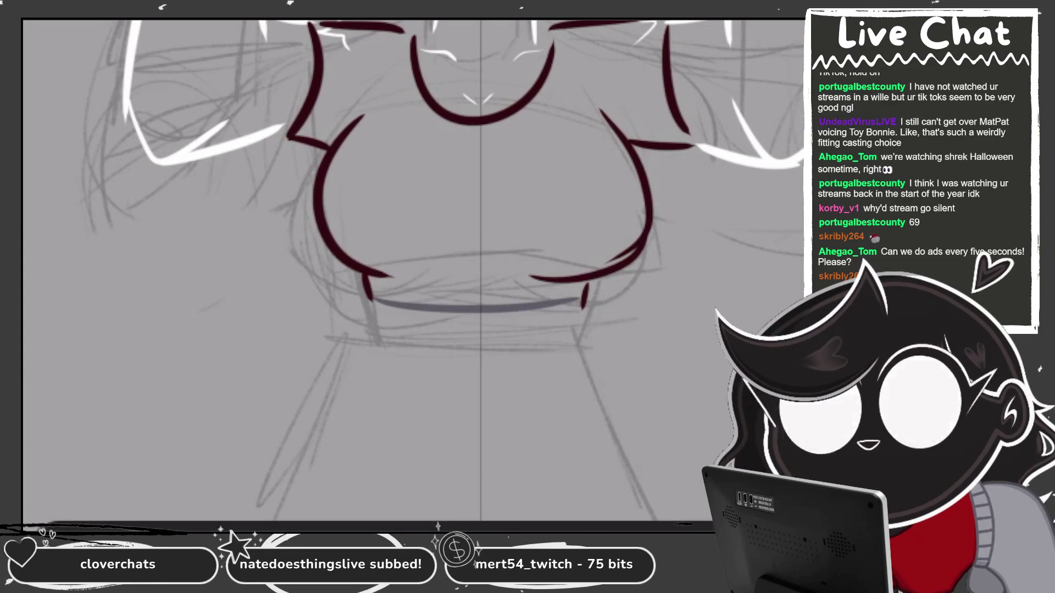
Draw the grey waistband with a hooked bottom edge and closed side.
{"action": "scroll", "coordinate": [412, 270], "scroll_direction": "down", "scroll_amount": 1}
{"action": "mouse_move", "coordinate": [346, 226]}
{"action": "left_mouse_down"}
{"action": "mouse_move", "coordinate": [421, 262]}
{"action": "mouse_move", "coordinate": [501, 243]}
{"action": "left_mouse_up"}
{"action": "key", "text": "ctrl+z"}
{"action": "mouse_move", "coordinate": [348, 222]}
{"action": "left_mouse_down"}
{"action": "mouse_move", "coordinate": [349, 244]}
{"action": "mouse_move", "coordinate": [514, 246]}
{"action": "mouse_move", "coordinate": [504, 251]}
{"action": "left_mouse_up"}
{"action": "left_click_drag", "start_coordinate": [351, 250], "coordinate": [283, 428]}
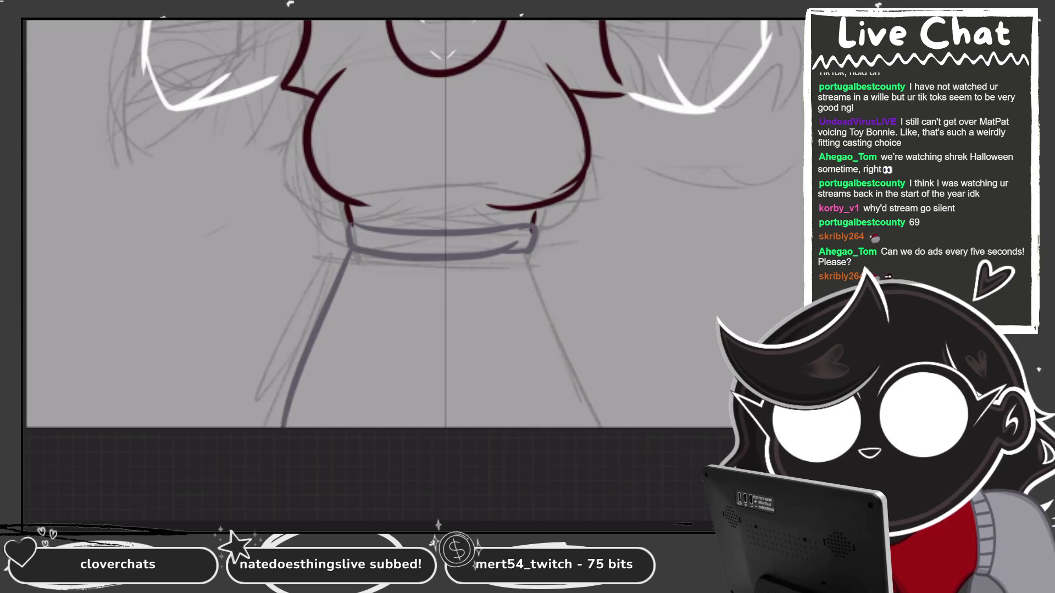
Draw the grey right and centre leg lines down to the canvas bottom.
{"action": "left_click_drag", "start_coordinate": [527, 254], "coordinate": [577, 427]}
{"action": "key", "text": "ctrl+z"}
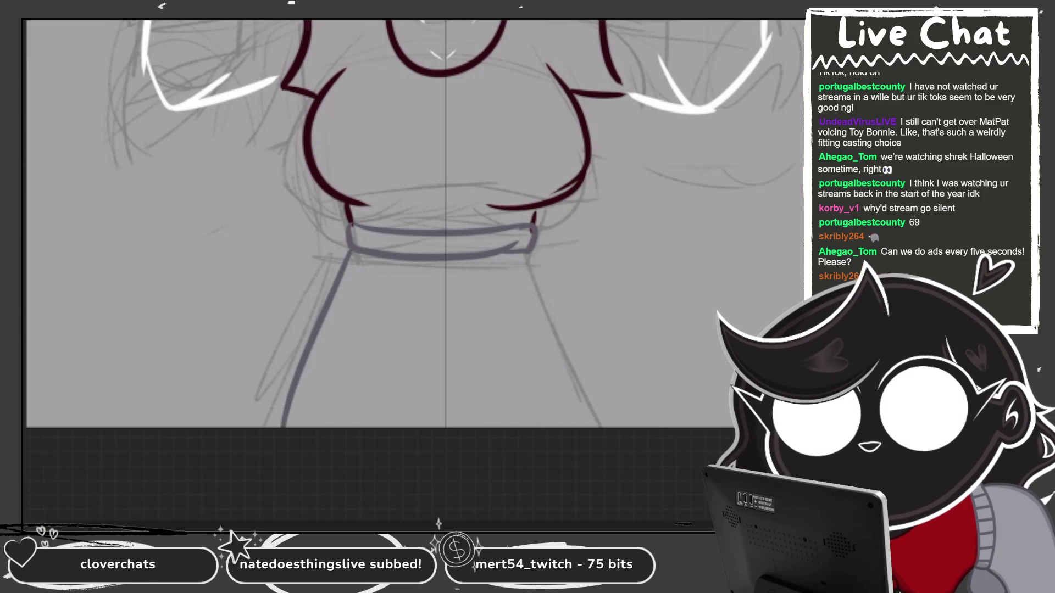
{"action": "left_click_drag", "start_coordinate": [531, 252], "coordinate": [620, 428]}
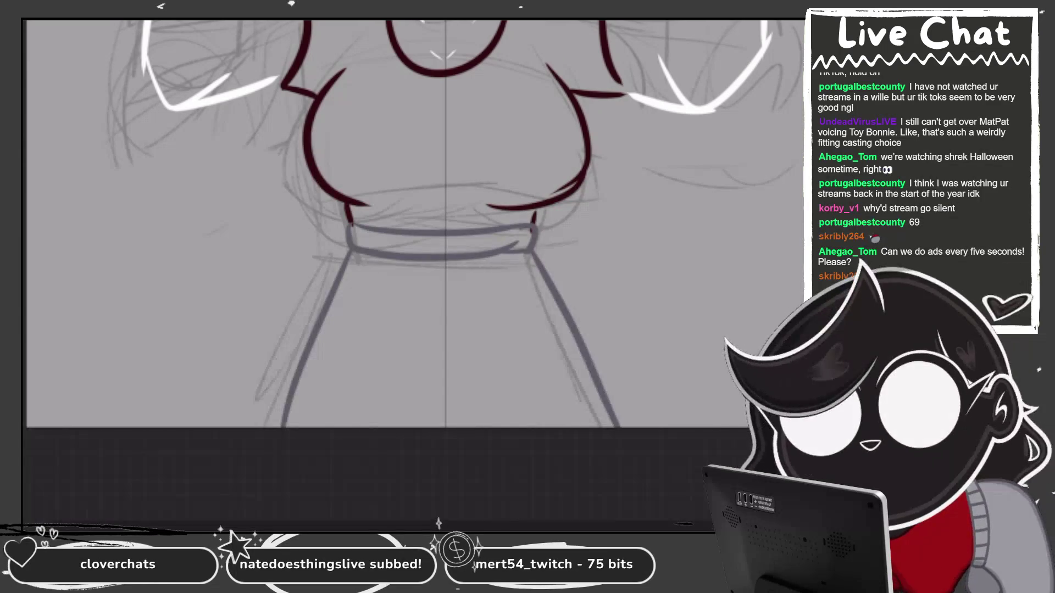
{"action": "left_click_drag", "start_coordinate": [444, 259], "coordinate": [446, 427]}
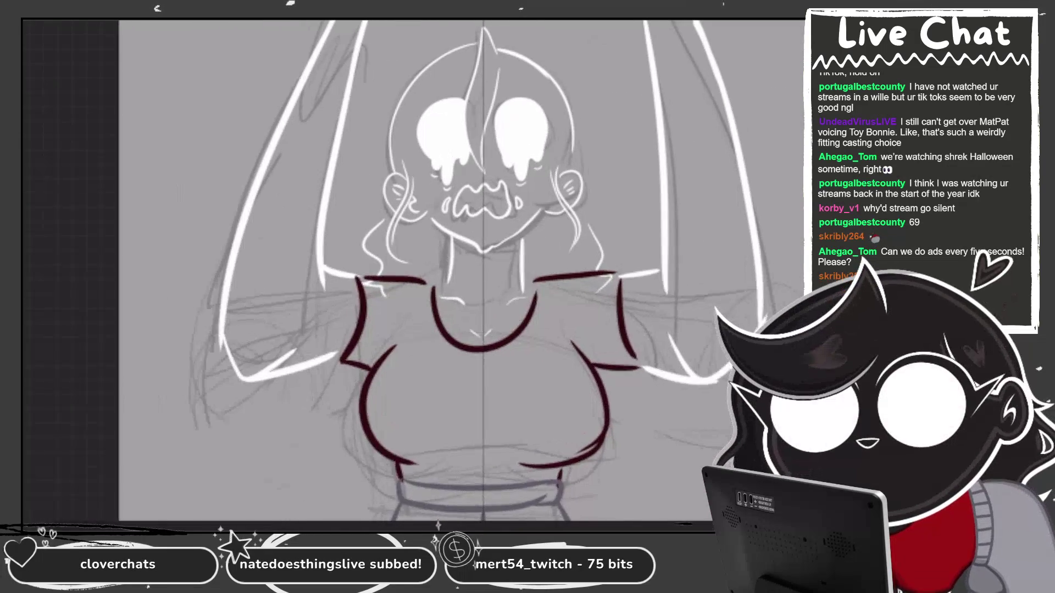
{"action": "left_click", "coordinate": [660, 379]}
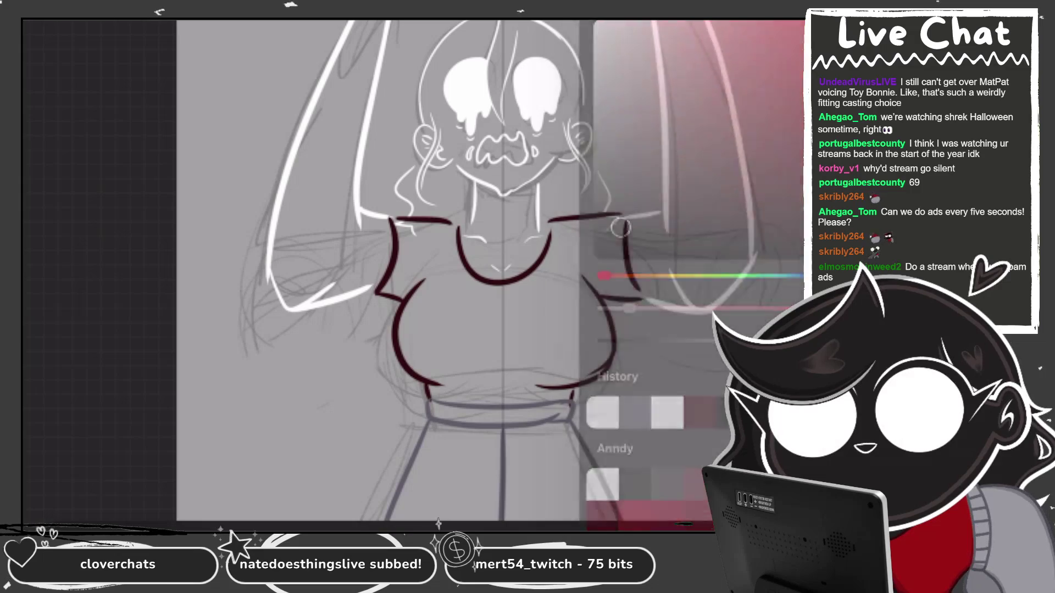
Outline the left raised arm in black, fill it solid and touch up its lower edge.
{"action": "mouse_move", "coordinate": [366, 20]}
{"action": "left_mouse_down"}
{"action": "mouse_move", "coordinate": [275, 268]}
{"action": "mouse_move", "coordinate": [329, 297]}
{"action": "mouse_move", "coordinate": [389, 257]}
{"action": "mouse_move", "coordinate": [357, 126]}
{"action": "mouse_move", "coordinate": [379, 21]}
{"action": "left_mouse_up"}
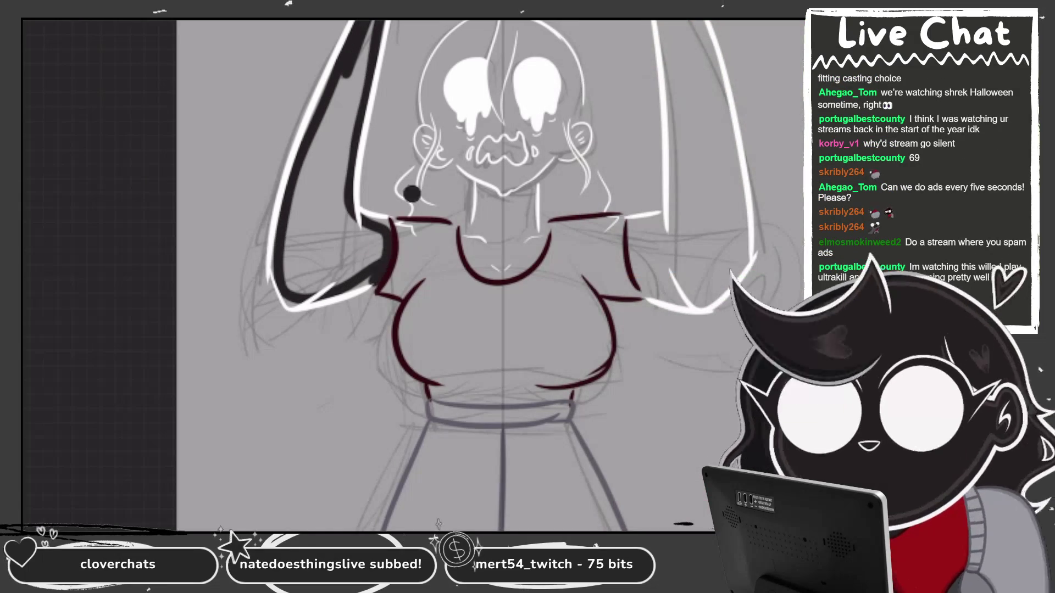
{"action": "left_click", "coordinate": [330, 164]}
{"action": "mouse_move", "coordinate": [284, 300]}
{"action": "left_mouse_down"}
{"action": "mouse_move", "coordinate": [300, 307]}
{"action": "mouse_move", "coordinate": [373, 278]}
{"action": "left_mouse_up"}
Outline the right raised arm in black, fill it solid and clean up its edges.
{"action": "mouse_move", "coordinate": [632, 220]}
{"action": "left_mouse_down"}
{"action": "mouse_move", "coordinate": [681, 305]}
{"action": "mouse_move", "coordinate": [742, 247]}
{"action": "mouse_move", "coordinate": [709, 22]}
{"action": "mouse_move", "coordinate": [672, 227]}
{"action": "left_mouse_up"}
{"action": "key", "text": "ctrl+z"}
{"action": "key", "text": "ctrl+z"}
{"action": "mouse_move", "coordinate": [693, 22]}
{"action": "left_mouse_down"}
{"action": "mouse_move", "coordinate": [736, 258]}
{"action": "mouse_move", "coordinate": [745, 242]}
{"action": "left_mouse_up"}
{"action": "mouse_move", "coordinate": [629, 224]}
{"action": "left_mouse_down"}
{"action": "mouse_move", "coordinate": [656, 310]}
{"action": "mouse_move", "coordinate": [686, 302]}
{"action": "mouse_move", "coordinate": [671, 22]}
{"action": "left_mouse_up"}
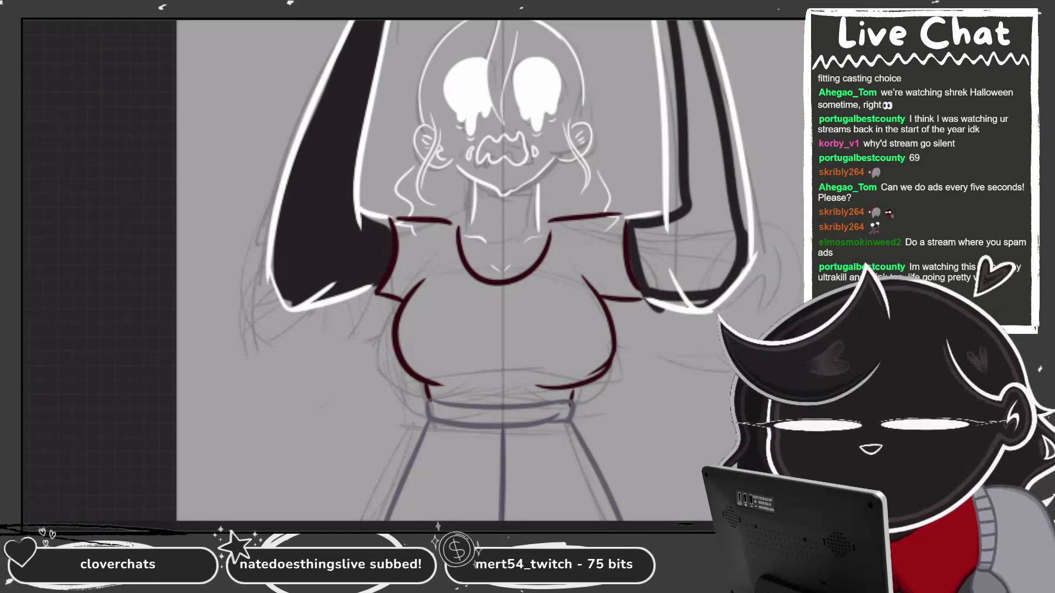
{"action": "left_click", "coordinate": [703, 138]}
{"action": "mouse_move", "coordinate": [665, 22]}
{"action": "left_mouse_down"}
{"action": "mouse_move", "coordinate": [676, 214]}
{"action": "mouse_move", "coordinate": [683, 207]}
{"action": "left_mouse_up"}
{"action": "left_click_drag", "start_coordinate": [675, 63], "coordinate": [676, 116]}
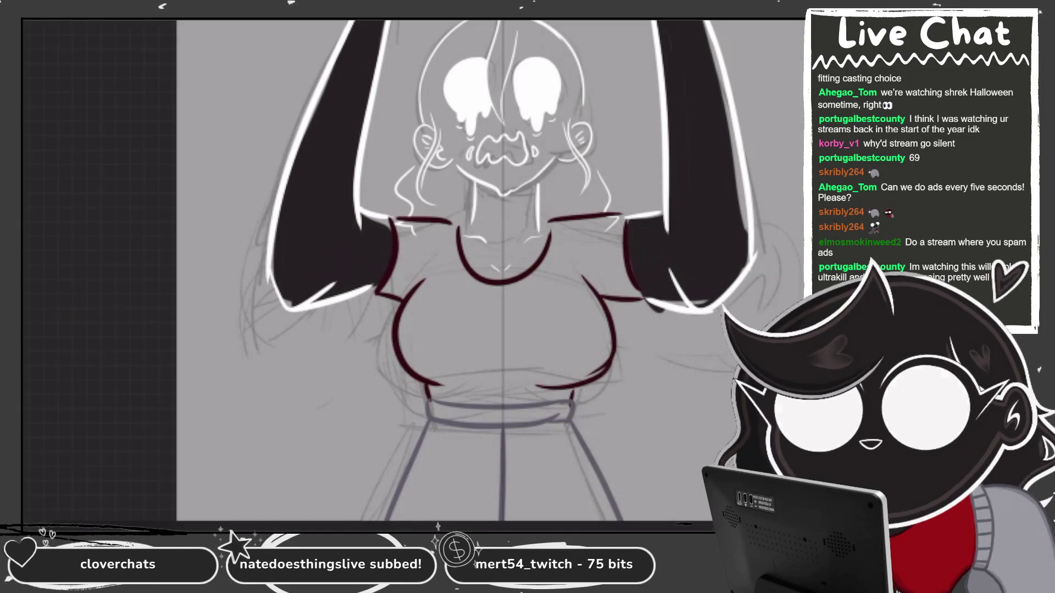
{"action": "mouse_move", "coordinate": [709, 41]}
{"action": "left_mouse_down"}
{"action": "mouse_move", "coordinate": [735, 132]}
{"action": "mouse_move", "coordinate": [739, 213]}
{"action": "left_mouse_up"}
Darken the left neck, left shoulder, the left side of the hair and the top of the head.
{"action": "left_click_drag", "start_coordinate": [467, 219], "coordinate": [483, 278]}
{"action": "scroll", "coordinate": [369, 271], "scroll_direction": "up", "scroll_amount": 2}
{"action": "mouse_move", "coordinate": [370, 271]}
{"action": "left_mouse_down"}
{"action": "mouse_move", "coordinate": [464, 281]}
{"action": "mouse_move", "coordinate": [354, 220]}
{"action": "mouse_move", "coordinate": [378, 197]}
{"action": "mouse_move", "coordinate": [389, 139]}
{"action": "mouse_move", "coordinate": [377, 178]}
{"action": "left_mouse_up"}
{"action": "scroll", "coordinate": [385, 247], "scroll_direction": "up", "scroll_amount": 2}
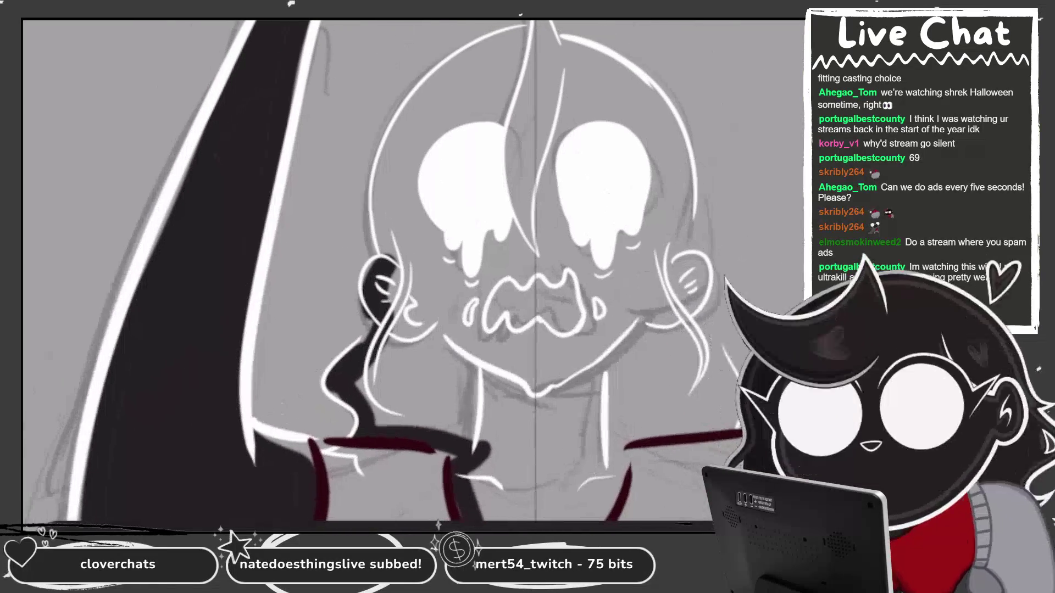
{"action": "mouse_move", "coordinate": [535, 23]}
{"action": "left_mouse_down"}
{"action": "mouse_move", "coordinate": [418, 99]}
{"action": "mouse_move", "coordinate": [387, 283]}
{"action": "left_mouse_up"}
{"action": "scroll", "coordinate": [384, 247], "scroll_direction": "up", "scroll_amount": 2}
{"action": "left_click_drag", "start_coordinate": [449, 22], "coordinate": [522, 94]}
{"action": "mouse_move", "coordinate": [498, 42]}
{"action": "left_mouse_down"}
{"action": "mouse_move", "coordinate": [725, 181]}
{"action": "mouse_move", "coordinate": [714, 195]}
{"action": "left_mouse_up"}
{"action": "scroll", "coordinate": [385, 247], "scroll_direction": "down", "scroll_amount": 2}
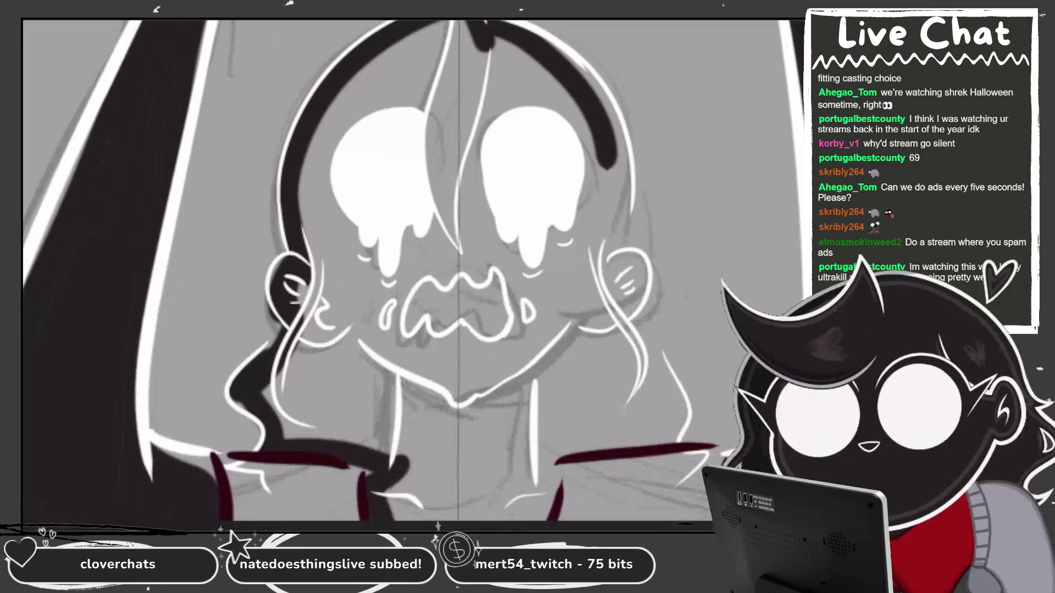
Extend the black over the head's right side, past the ear and down the neck to the collar.
{"action": "left_click_drag", "start_coordinate": [566, 60], "coordinate": [616, 217]}
{"action": "left_click_drag", "start_coordinate": [552, 36], "coordinate": [577, 55]}
{"action": "key", "text": "ctrl+z"}
{"action": "mouse_move", "coordinate": [621, 113]}
{"action": "left_mouse_down"}
{"action": "mouse_move", "coordinate": [607, 217]}
{"action": "mouse_move", "coordinate": [632, 272]}
{"action": "mouse_move", "coordinate": [609, 332]}
{"action": "mouse_move", "coordinate": [682, 410]}
{"action": "mouse_move", "coordinate": [681, 434]}
{"action": "left_mouse_up"}
{"action": "mouse_move", "coordinate": [594, 352]}
{"action": "left_mouse_down"}
{"action": "mouse_move", "coordinate": [683, 307]}
{"action": "mouse_move", "coordinate": [583, 368]}
{"action": "mouse_move", "coordinate": [527, 494]}
{"action": "mouse_move", "coordinate": [487, 497]}
{"action": "left_mouse_up"}
{"action": "left_click_drag", "start_coordinate": [586, 396], "coordinate": [544, 473]}
{"action": "left_click_drag", "start_coordinate": [598, 363], "coordinate": [604, 393]}
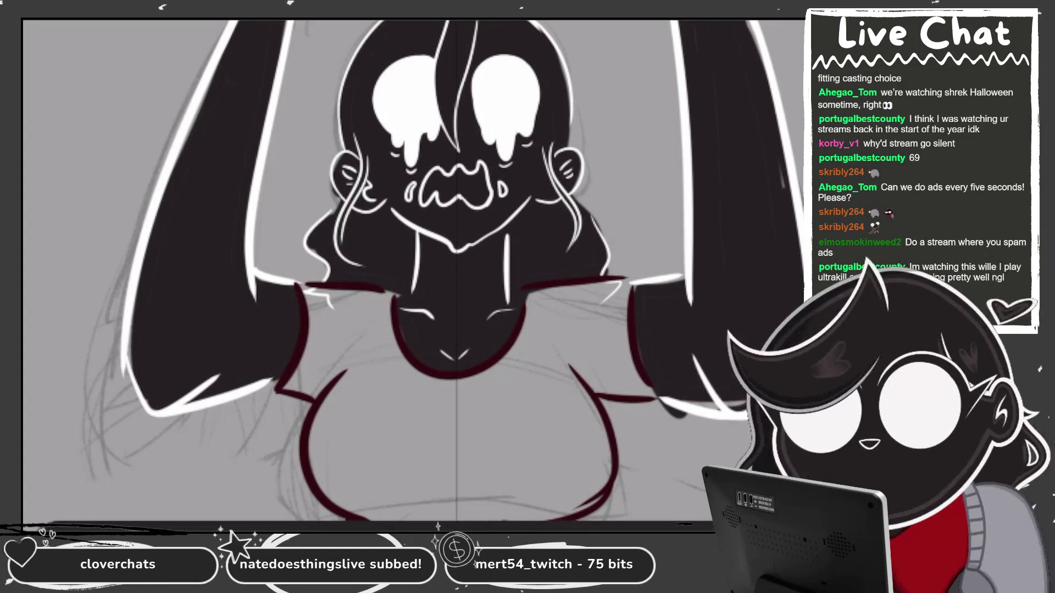
Bring up the colour picker.
{"action": "scroll", "coordinate": [412, 269], "scroll_direction": "down", "scroll_amount": 3}
{"action": "key", "text": "c"}
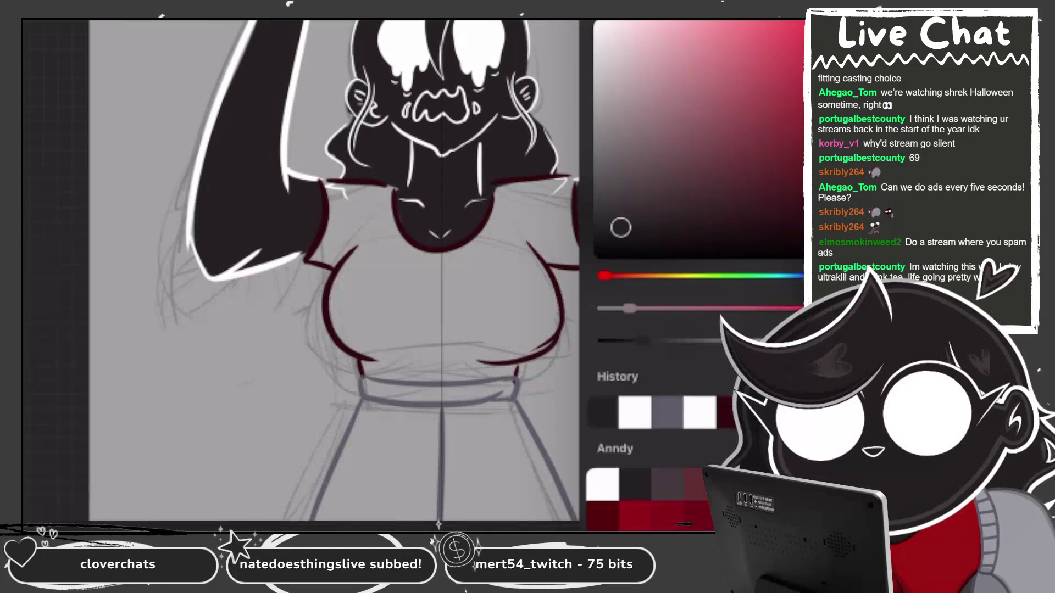
{"action": "scroll", "coordinate": [413, 269], "scroll_direction": "up", "scroll_amount": 3}
Trace the shoulders, sleeve, bust, waist and neckline in red, then fill the shirt solid red.
{"action": "mouse_move", "coordinate": [297, 230]}
{"action": "left_mouse_down"}
{"action": "mouse_move", "coordinate": [387, 213]}
{"action": "mouse_move", "coordinate": [302, 235]}
{"action": "mouse_move", "coordinate": [308, 330]}
{"action": "mouse_move", "coordinate": [303, 275]}
{"action": "left_mouse_up"}
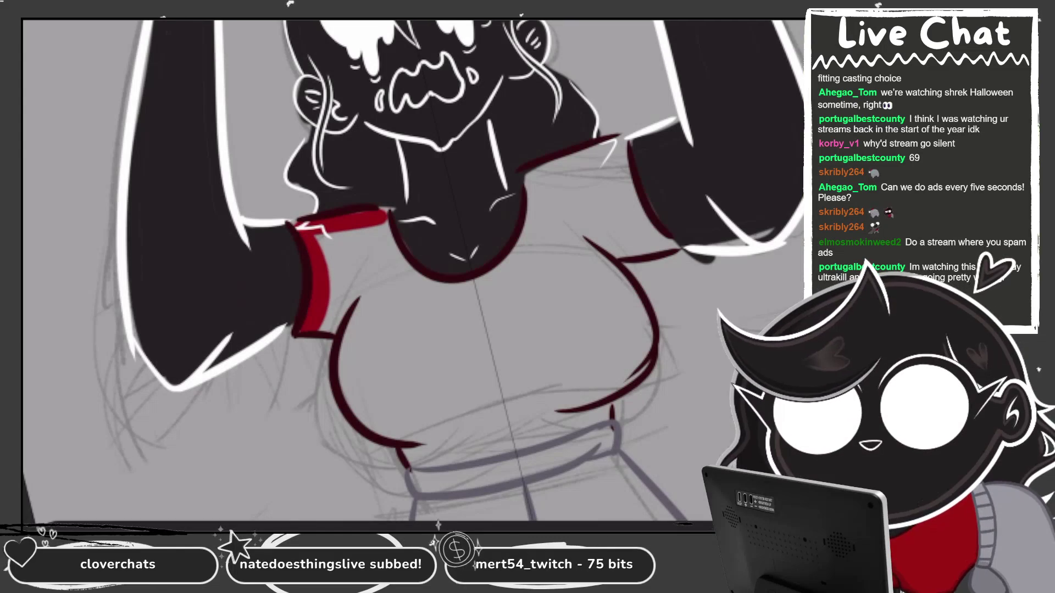
{"action": "left_click_drag", "start_coordinate": [318, 322], "coordinate": [349, 343]}
{"action": "scroll", "coordinate": [412, 270], "scroll_direction": "down", "scroll_amount": 5}
{"action": "mouse_move", "coordinate": [345, 192]}
{"action": "left_mouse_down"}
{"action": "mouse_move", "coordinate": [352, 272]}
{"action": "mouse_move", "coordinate": [386, 303]}
{"action": "mouse_move", "coordinate": [536, 307]}
{"action": "left_mouse_up"}
{"action": "mouse_move", "coordinate": [360, 307]}
{"action": "left_mouse_down"}
{"action": "mouse_move", "coordinate": [541, 308]}
{"action": "mouse_move", "coordinate": [577, 275]}
{"action": "mouse_move", "coordinate": [584, 214]}
{"action": "mouse_move", "coordinate": [621, 193]}
{"action": "mouse_move", "coordinate": [607, 110]}
{"action": "mouse_move", "coordinate": [550, 91]}
{"action": "mouse_move", "coordinate": [505, 167]}
{"action": "mouse_move", "coordinate": [461, 167]}
{"action": "left_mouse_up"}
{"action": "mouse_move", "coordinate": [416, 160]}
{"action": "left_mouse_down"}
{"action": "mouse_move", "coordinate": [391, 125]}
{"action": "mouse_move", "coordinate": [393, 105]}
{"action": "left_mouse_up"}
{"action": "left_click_drag", "start_coordinate": [407, 154], "coordinate": [481, 164]}
{"action": "left_click_drag", "start_coordinate": [539, 123], "coordinate": [506, 160]}
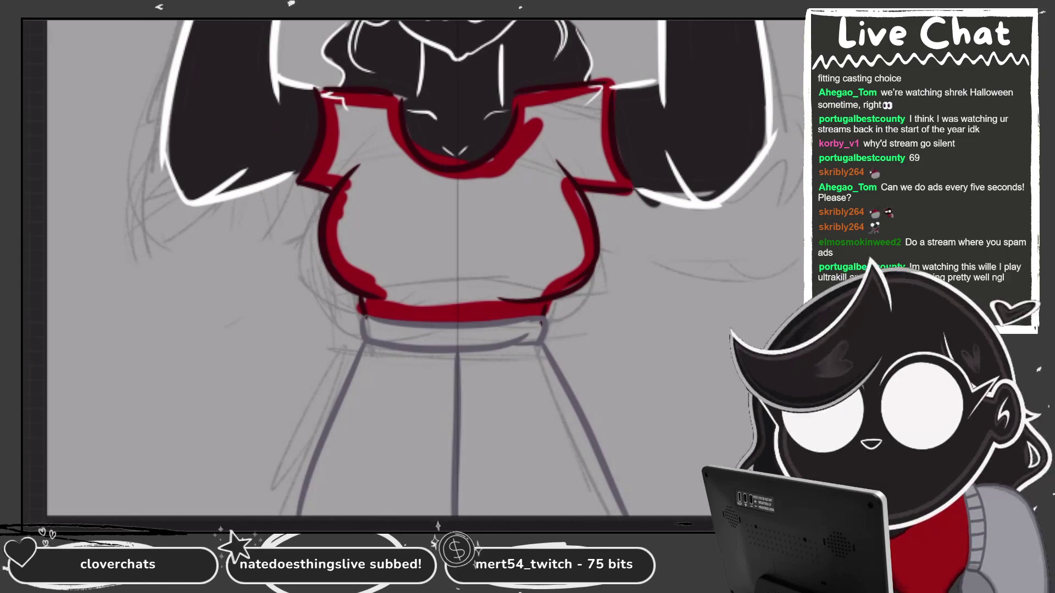
{"action": "left_click", "coordinate": [456, 236]}
{"action": "scroll", "coordinate": [457, 164], "scroll_direction": "up", "scroll_amount": 5}
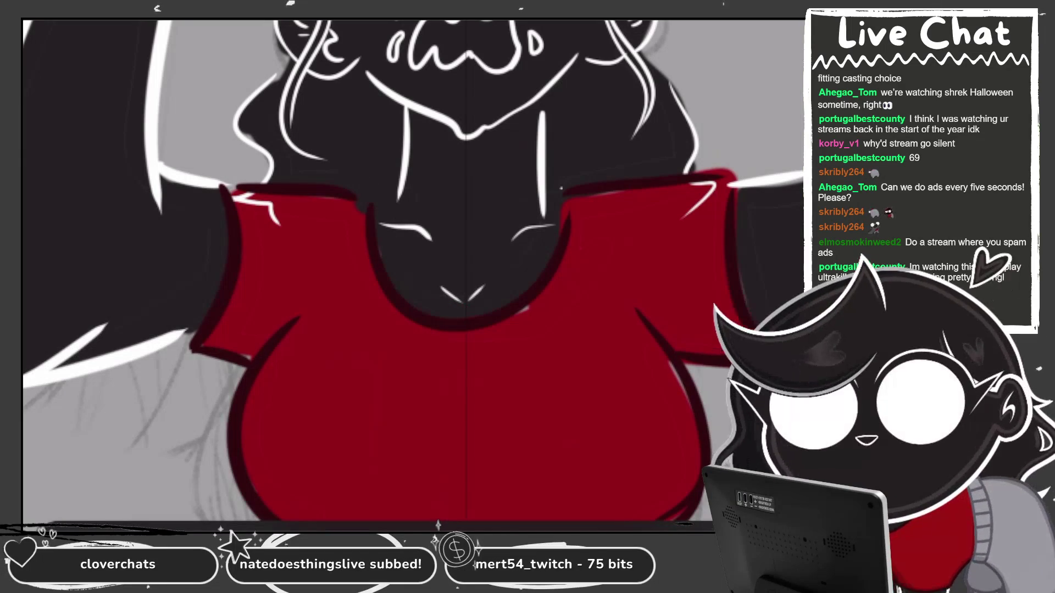
Zoom out to review the whole figure, then shift the paint hue toward purple.
{"action": "key", "text": "ctrl+minus"}
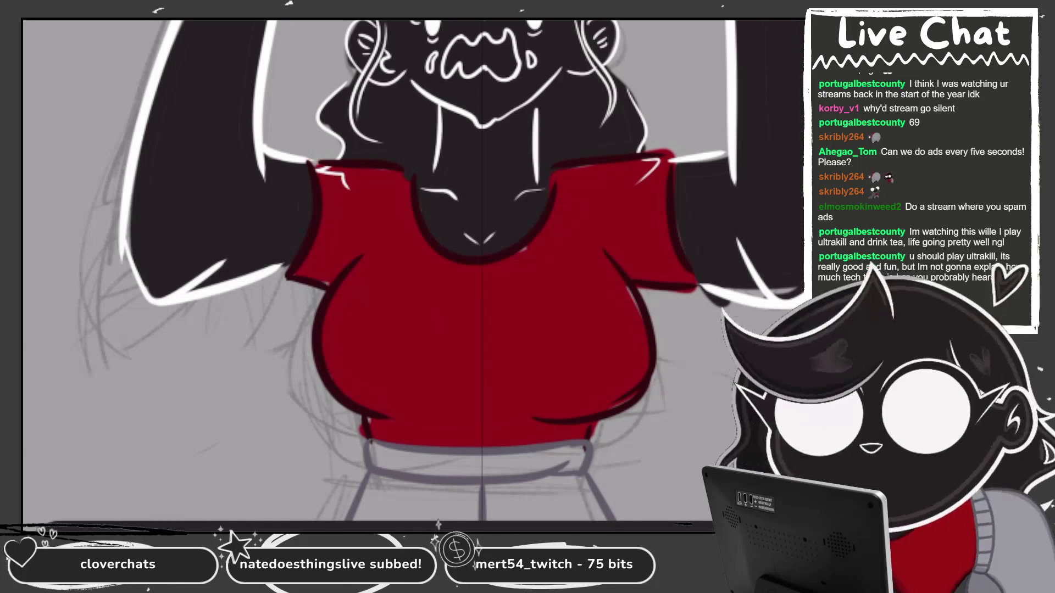
{"action": "key", "text": "ctrl+minus"}
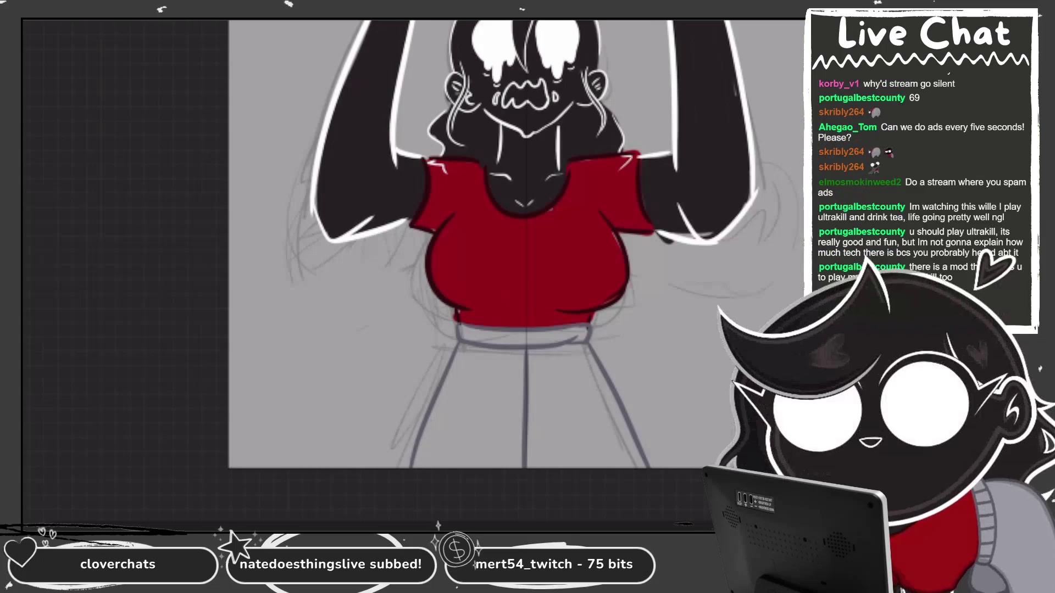
{"action": "key", "text": "ctrl+minus"}
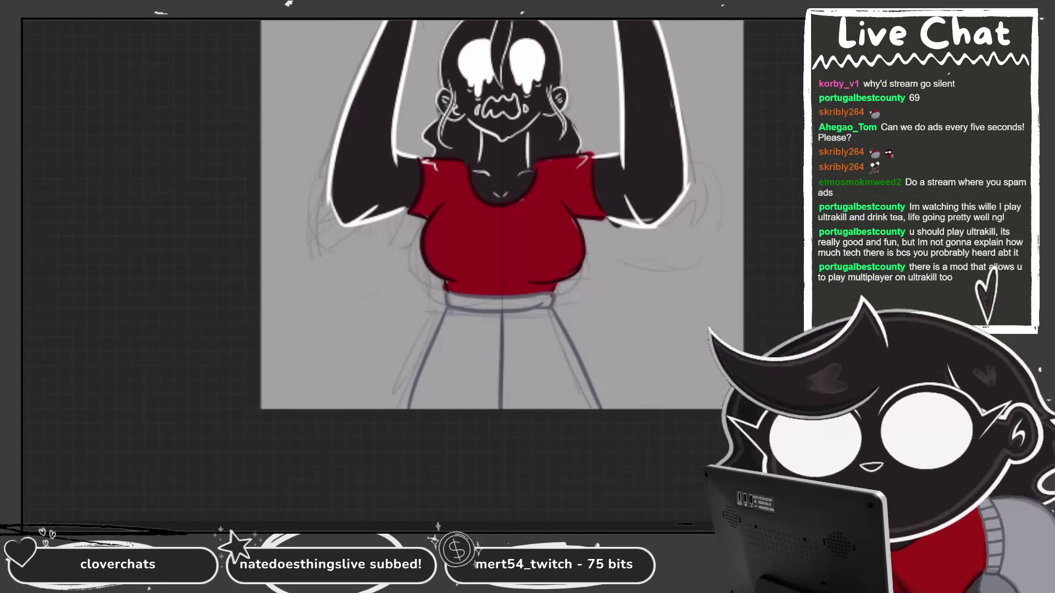
{"action": "key", "text": "ctrl+plus"}
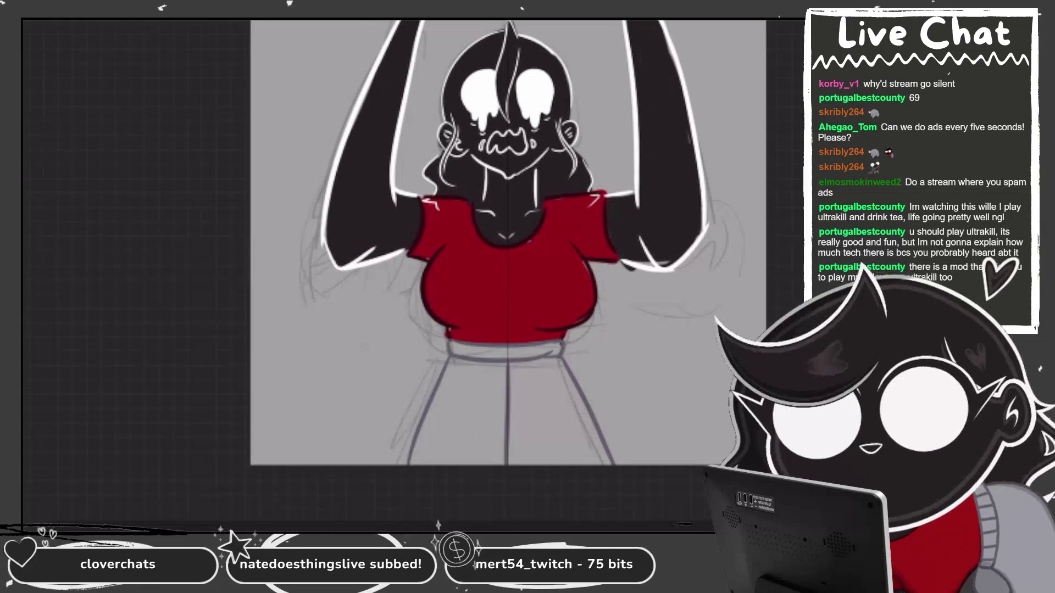
{"action": "key", "text": "ctrl+plus"}
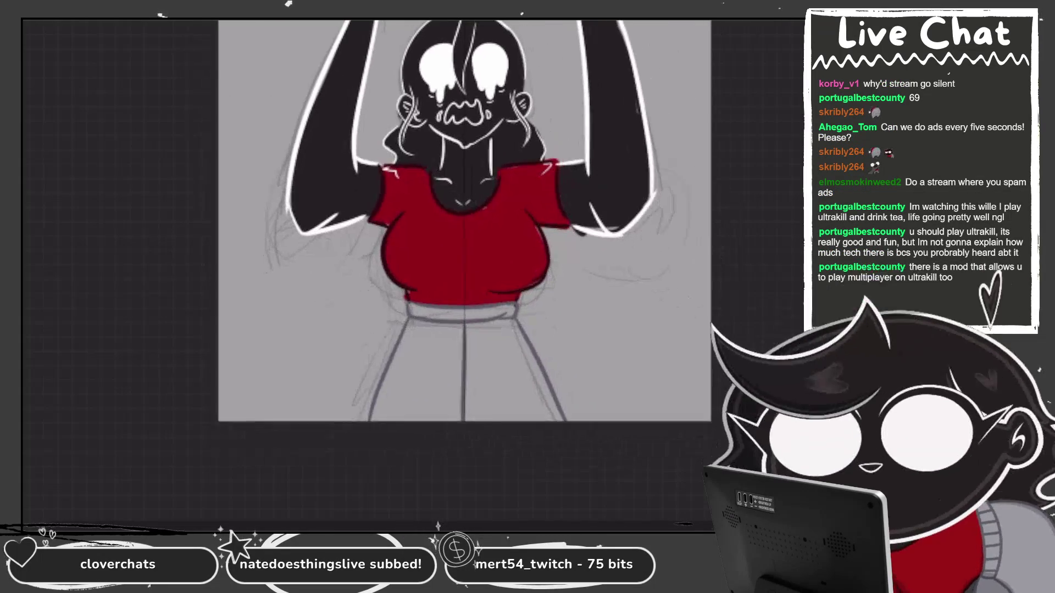
{"action": "key", "text": "c"}
{"action": "left_click", "coordinate": [619, 145]}
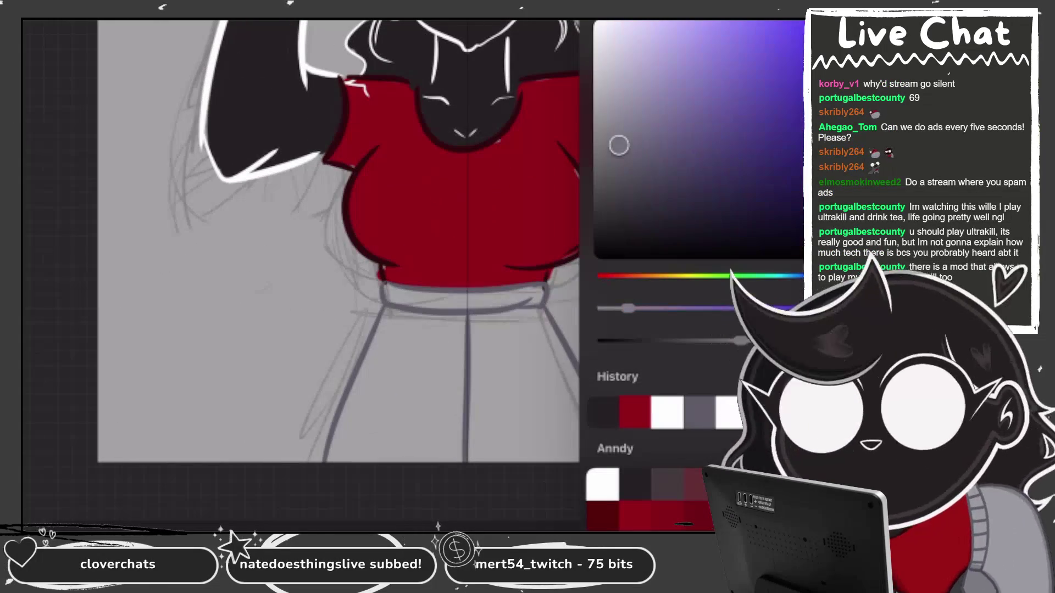
Pick a light grey, then paint and fill the trousers grey below the red shirt.
{"action": "left_click", "coordinate": [609, 110]}
{"action": "key", "text": "c"}
{"action": "key", "text": "ctrl+plus"}
{"action": "key", "text": "ctrl+plus"}
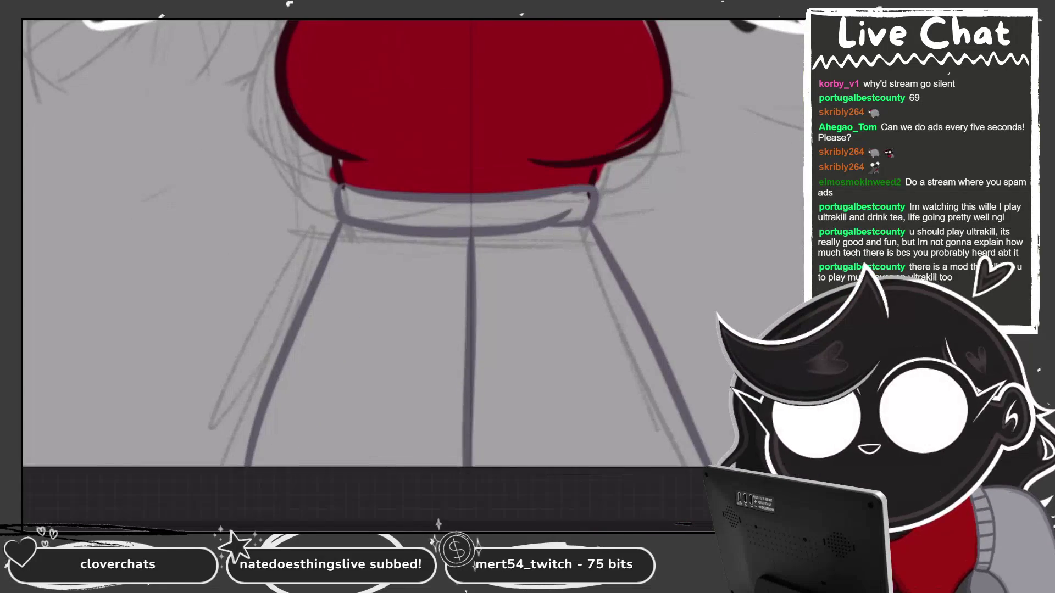
{"action": "left_click_drag", "start_coordinate": [355, 247], "coordinate": [267, 461]}
{"action": "mouse_move", "coordinate": [368, 208]}
{"action": "left_mouse_down"}
{"action": "mouse_move", "coordinate": [561, 211]}
{"action": "mouse_move", "coordinate": [593, 250]}
{"action": "left_mouse_up"}
{"action": "left_click_drag", "start_coordinate": [627, 313], "coordinate": [681, 465]}
{"action": "key", "text": "ctrl+minus"}
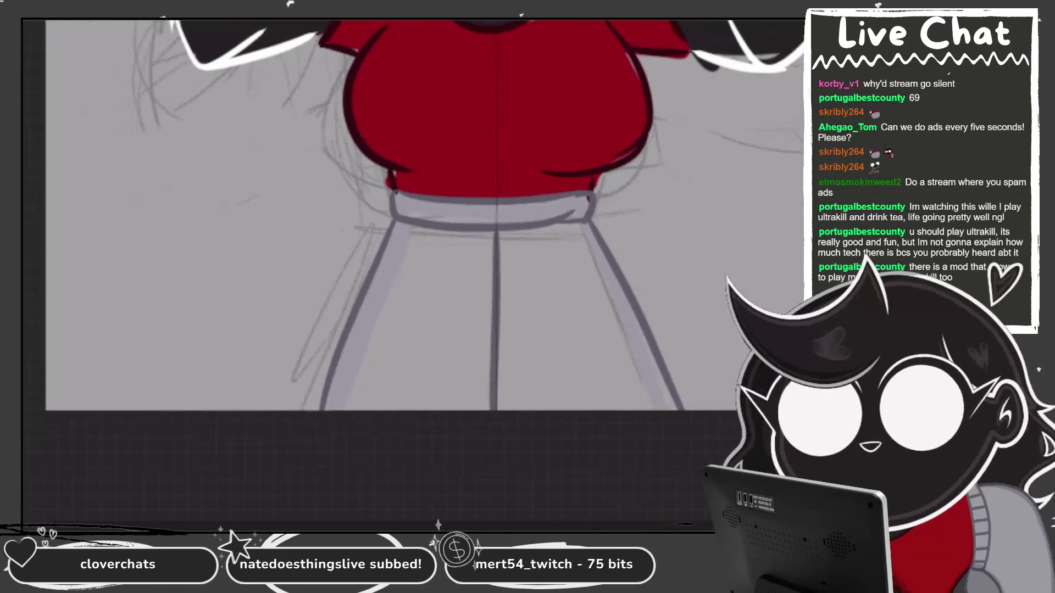
{"action": "left_click", "coordinate": [495, 330]}
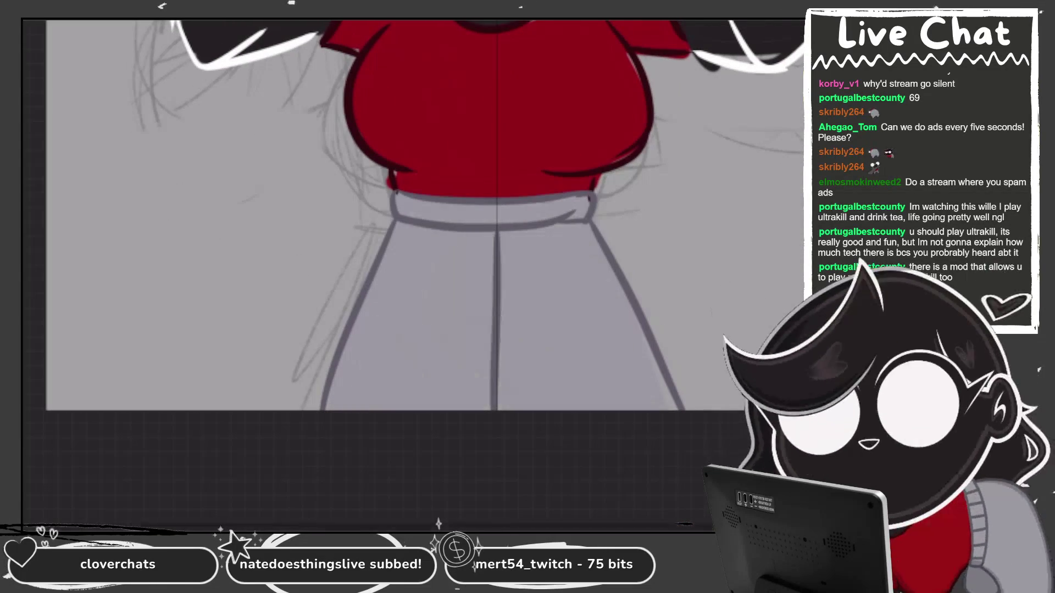
Reframe the figure larger and show the Layers panel.
{"action": "key", "text": "ctrl+plus"}
{"action": "key", "text": "ctrl+minus"}
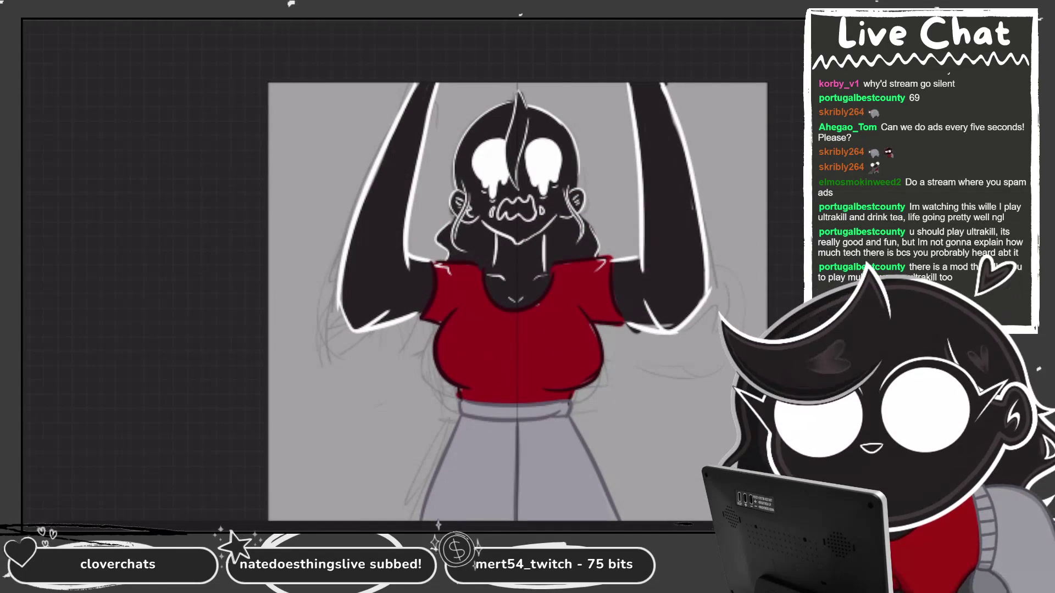
{"action": "key", "text": "ctrl+minus"}
{"action": "key", "text": "ctrl+plus"}
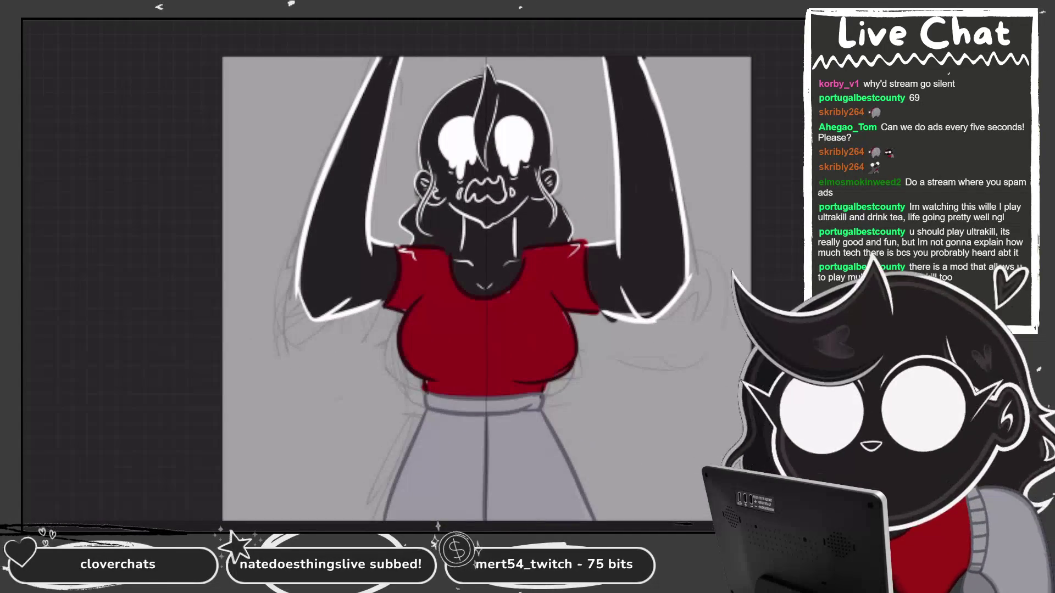
{"action": "key", "text": "ctrl+plus"}
{"action": "key", "text": "l"}
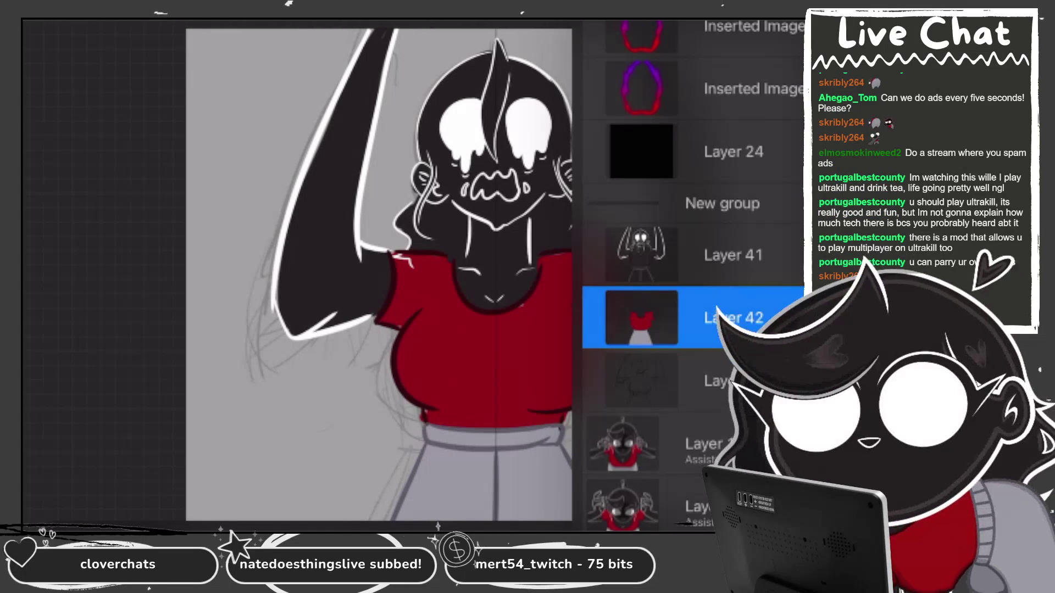
Select Layer 41 and delete the grey sketch layer.
{"action": "left_click", "coordinate": [714, 255]}
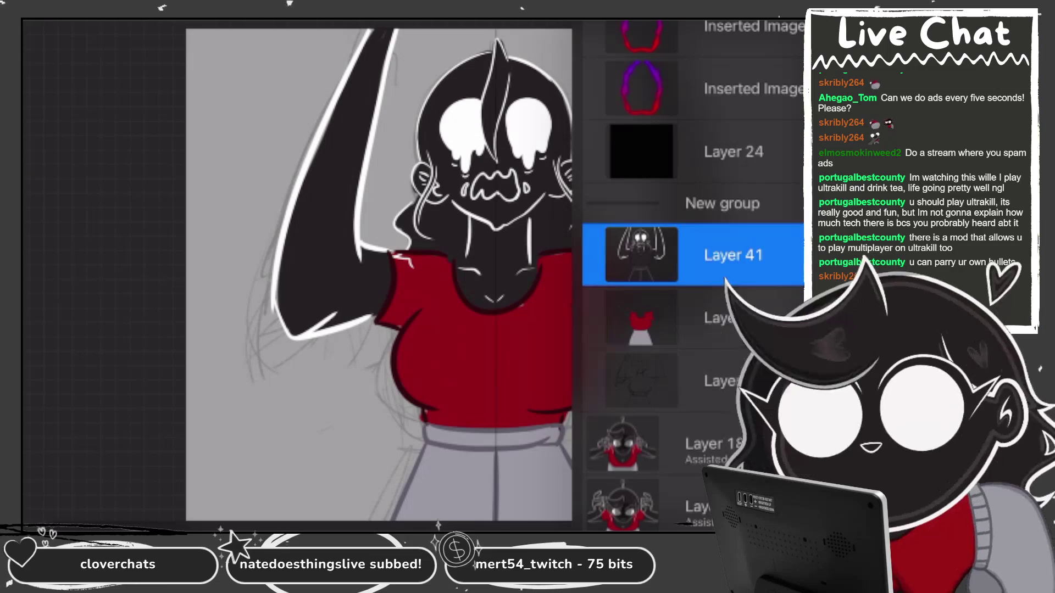
{"action": "left_click_drag", "start_coordinate": [731, 380], "coordinate": [648, 380]}
{"action": "left_click", "coordinate": [780, 381]}
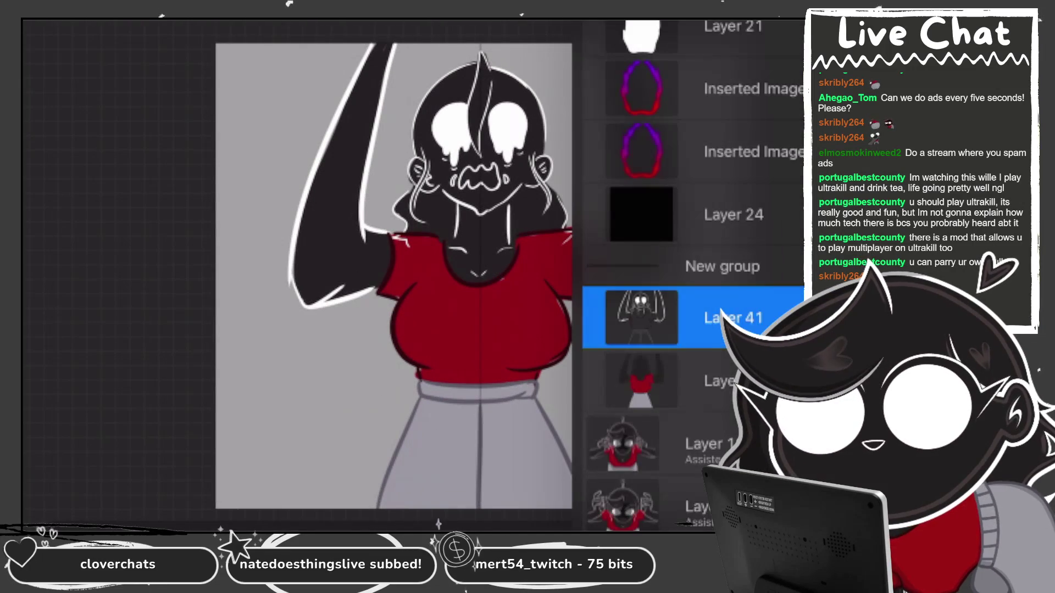
Apply Motion Blur to the chosen layer, then select the layer inside the new group.
{"action": "left_click", "coordinate": [725, 316]}
{"action": "left_click", "coordinate": [49, 25]}
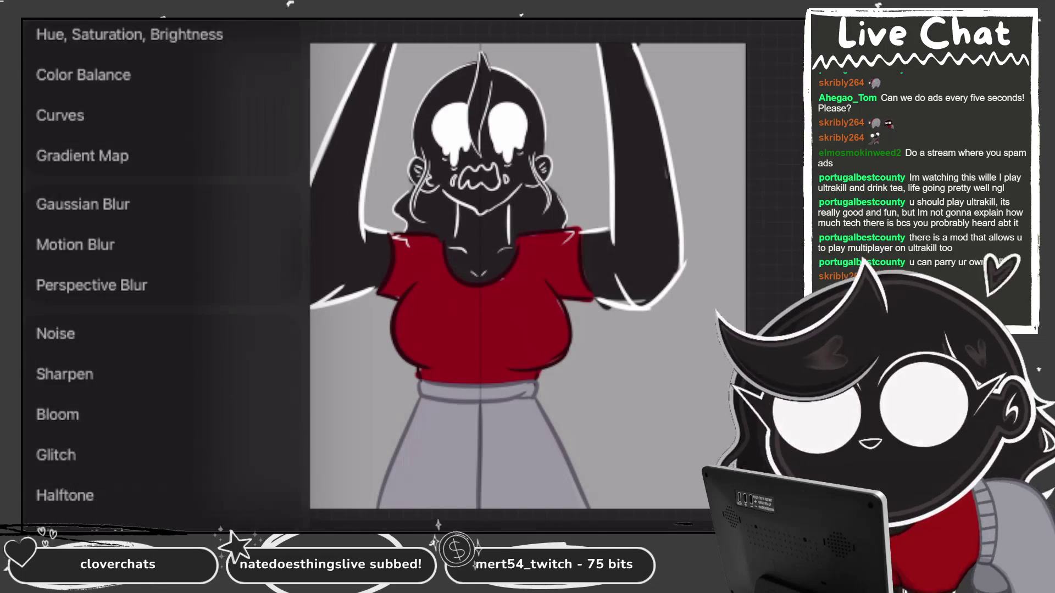
{"action": "left_click", "coordinate": [89, 242]}
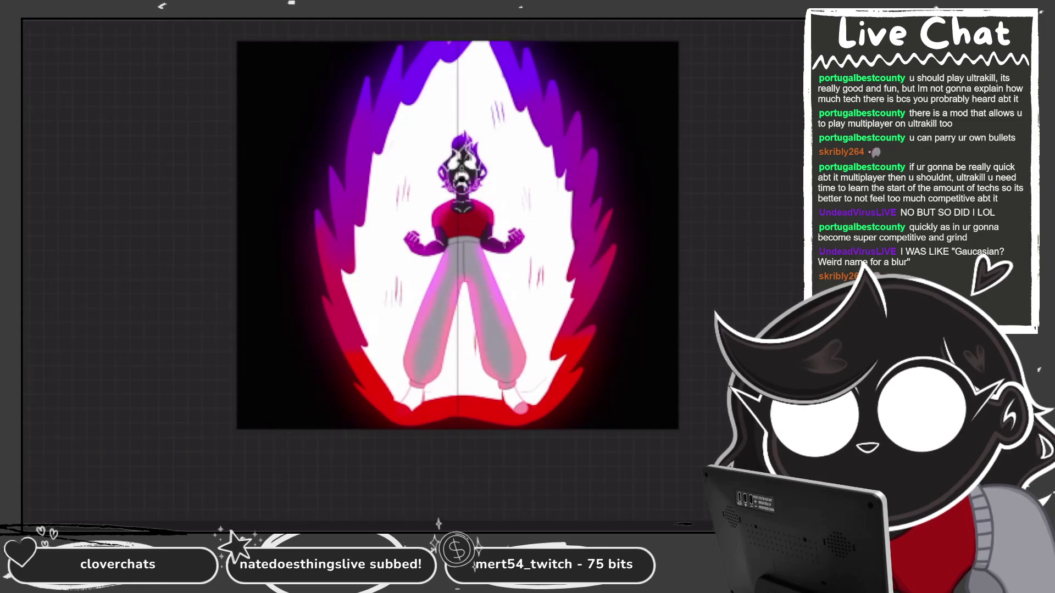
{"action": "left_click", "coordinate": [660, 369]}
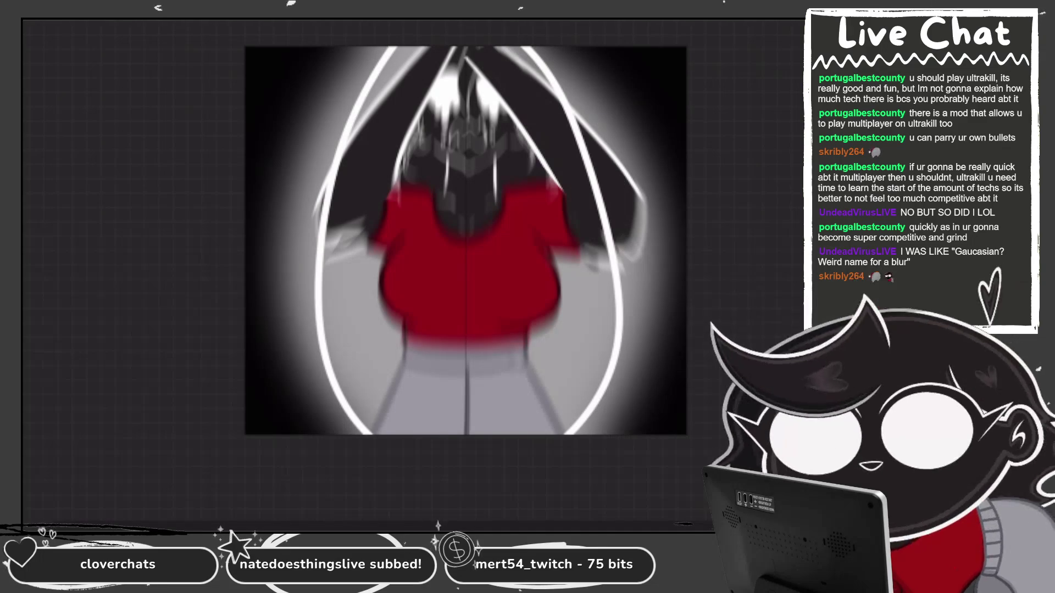
Fill the teardrop white, move its layer beneath the girl, and blur it.
{"action": "left_click", "coordinate": [513, 322]}
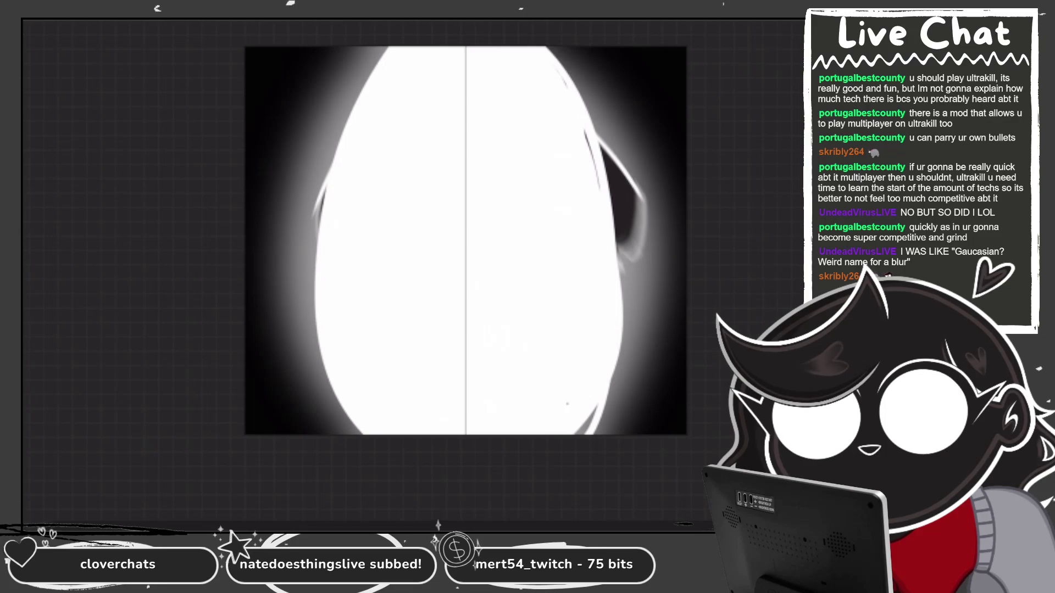
{"action": "left_click_drag", "start_coordinate": [567, 404], "coordinate": [593, 396]}
{"action": "key", "text": "l"}
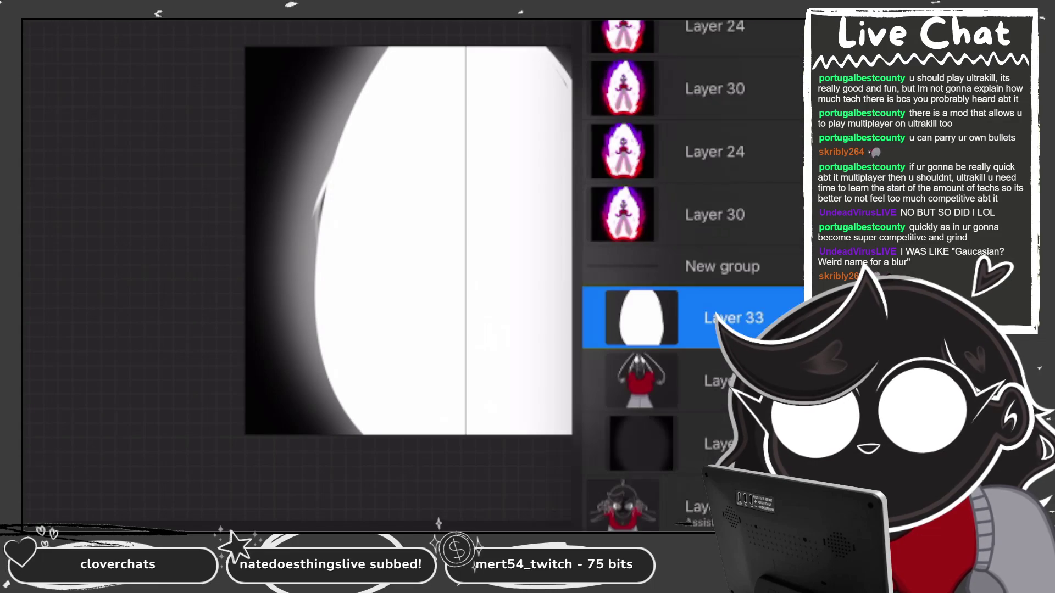
{"action": "scroll", "coordinate": [692, 274], "scroll_direction": "up", "scroll_amount": 1}
{"action": "left_click_drag", "start_coordinate": [642, 370], "coordinate": [643, 430]}
{"action": "key", "text": "l"}
{"action": "key", "text": "a"}
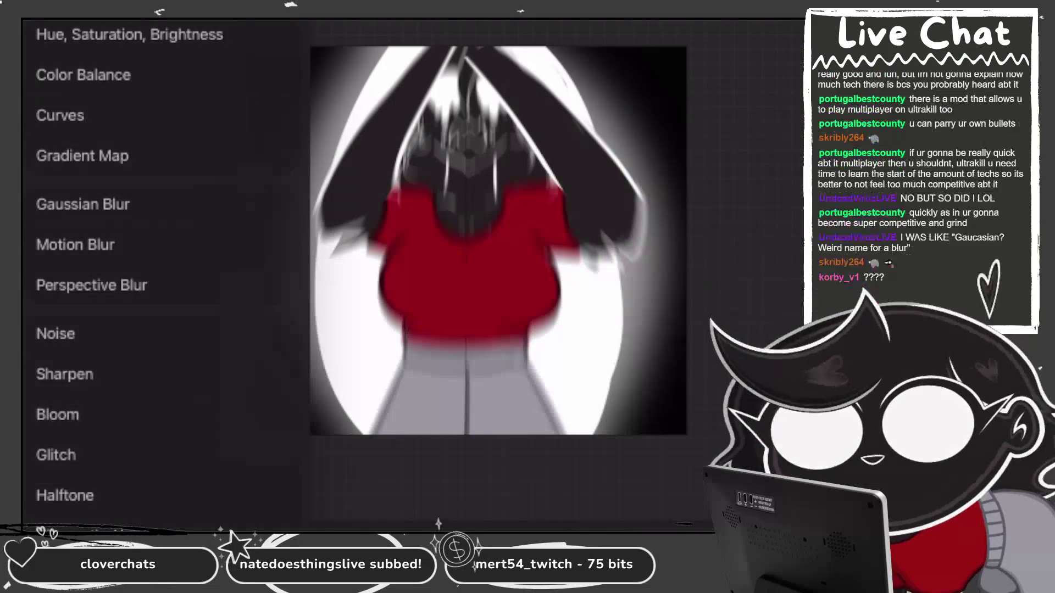
{"action": "key", "text": "Escape"}
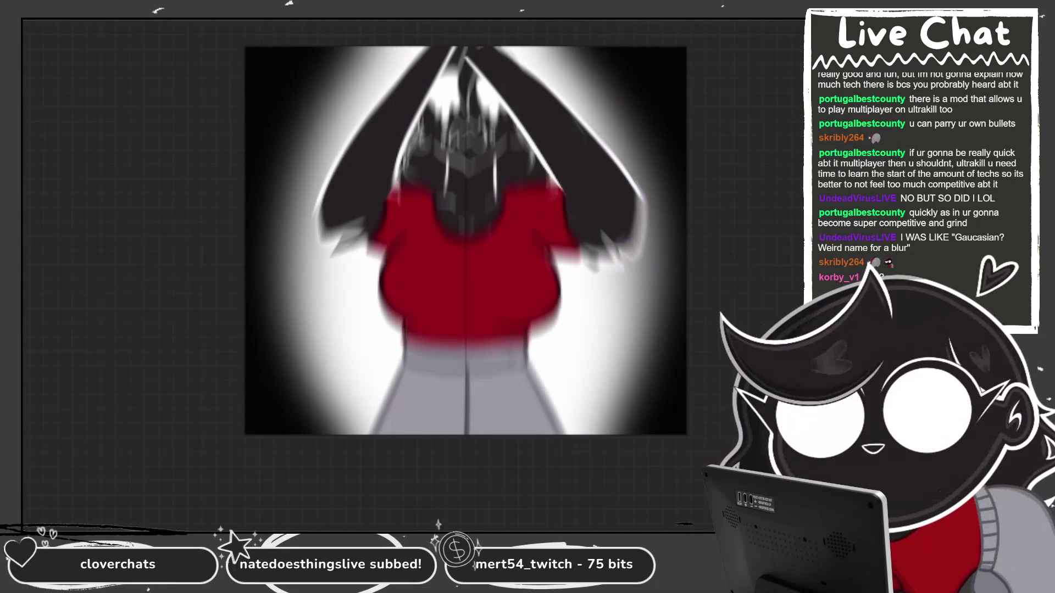
On new Layer 34, paint thick red rims down both sides and soften them with Gaussian Blur.
{"action": "key", "text": "l"}
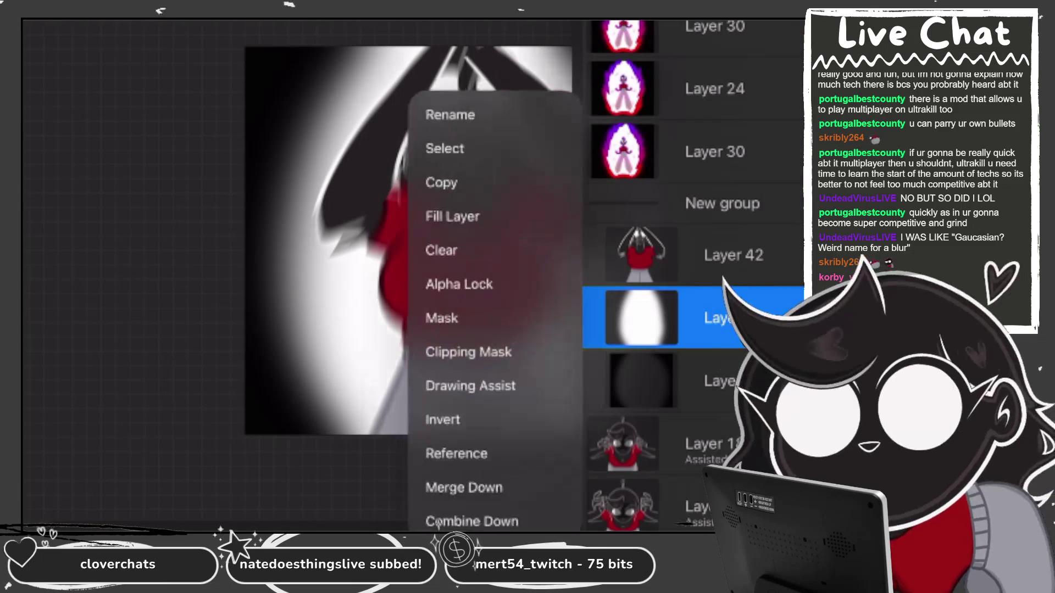
{"action": "key", "text": "c"}
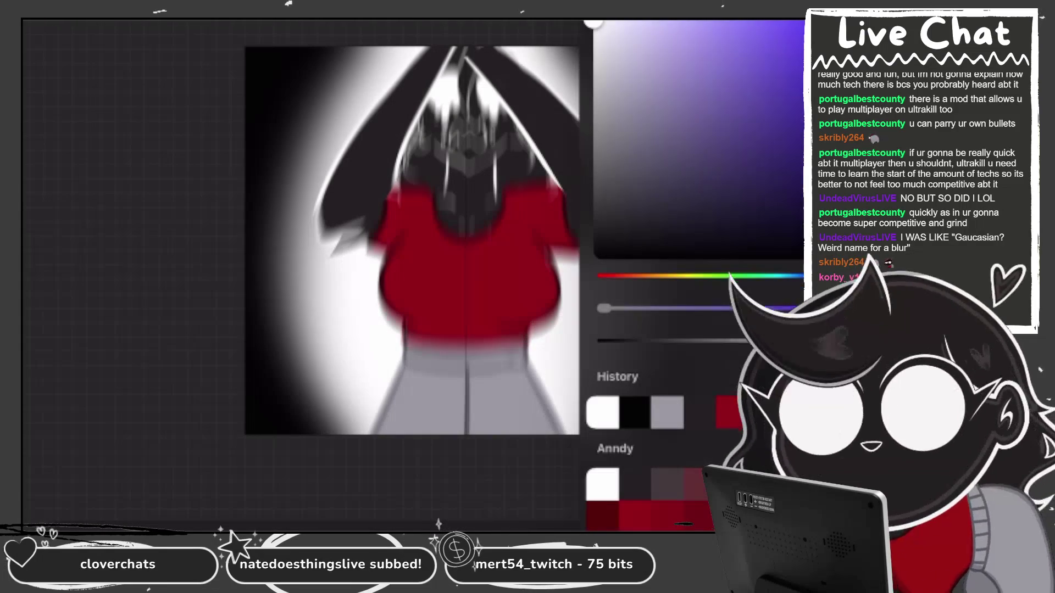
{"action": "key", "text": "c"}
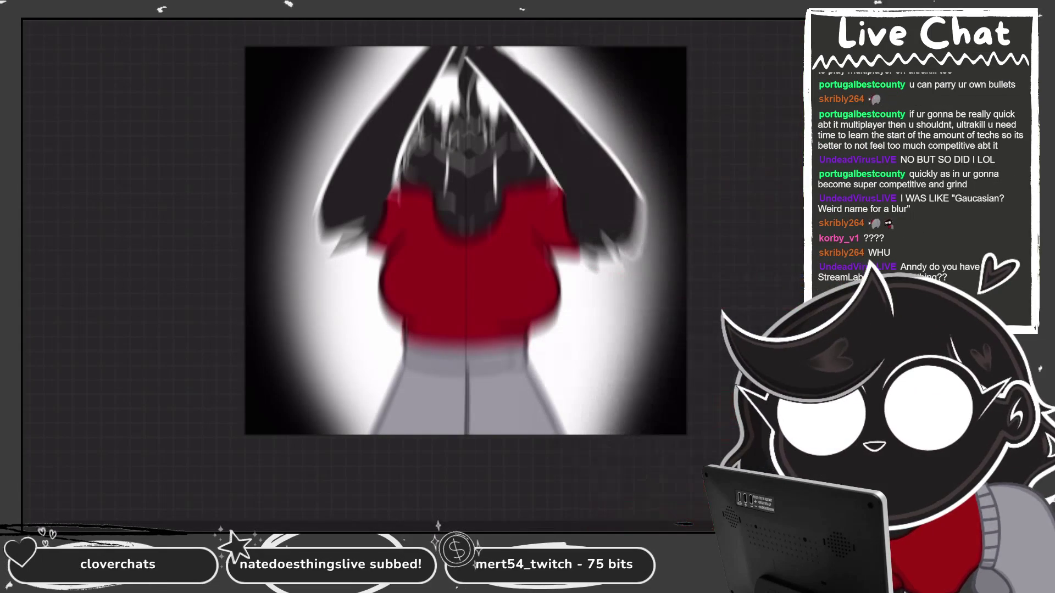
{"action": "mouse_move", "coordinate": [347, 48]}
{"action": "left_mouse_down"}
{"action": "mouse_move", "coordinate": [282, 247]}
{"action": "mouse_move", "coordinate": [342, 433]}
{"action": "left_mouse_up"}
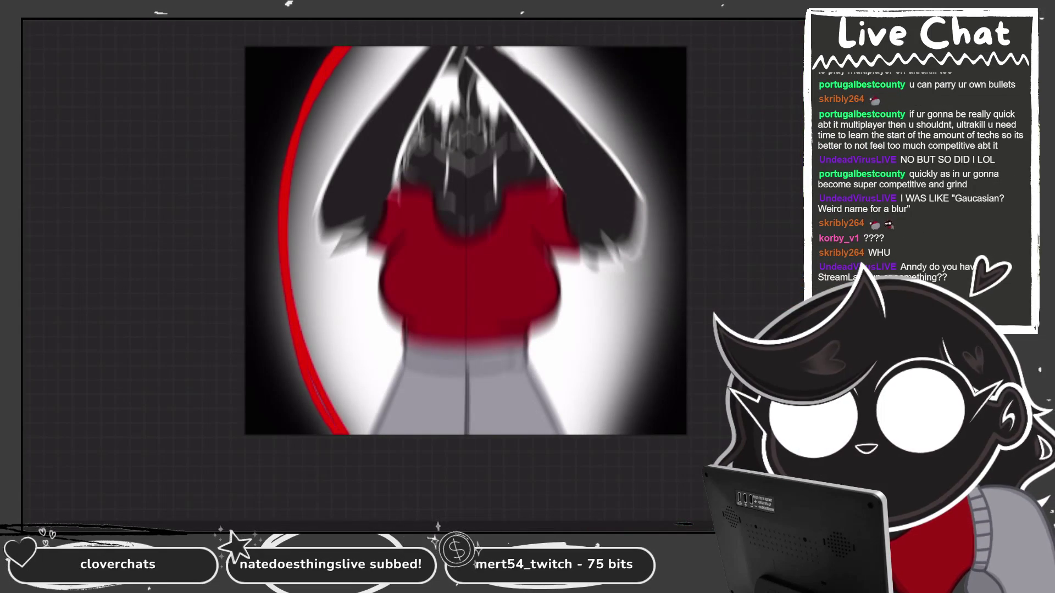
{"action": "mouse_move", "coordinate": [338, 71]}
{"action": "left_mouse_down"}
{"action": "mouse_move", "coordinate": [308, 357]}
{"action": "mouse_move", "coordinate": [294, 165]}
{"action": "left_mouse_up"}
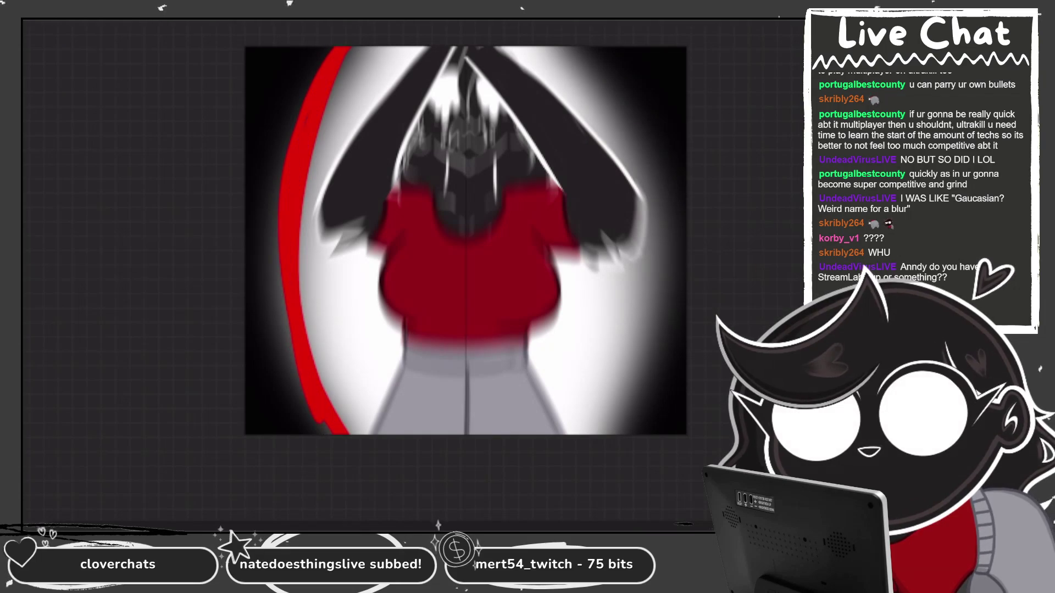
{"action": "mouse_move", "coordinate": [589, 48]}
{"action": "left_mouse_down"}
{"action": "mouse_move", "coordinate": [640, 146]}
{"action": "mouse_move", "coordinate": [623, 433]}
{"action": "mouse_move", "coordinate": [643, 358]}
{"action": "mouse_move", "coordinate": [610, 433]}
{"action": "left_mouse_up"}
{"action": "left_click_drag", "start_coordinate": [621, 134], "coordinate": [632, 351]}
{"action": "left_click_drag", "start_coordinate": [626, 305], "coordinate": [596, 431]}
{"action": "left_click_drag", "start_coordinate": [643, 184], "coordinate": [623, 409]}
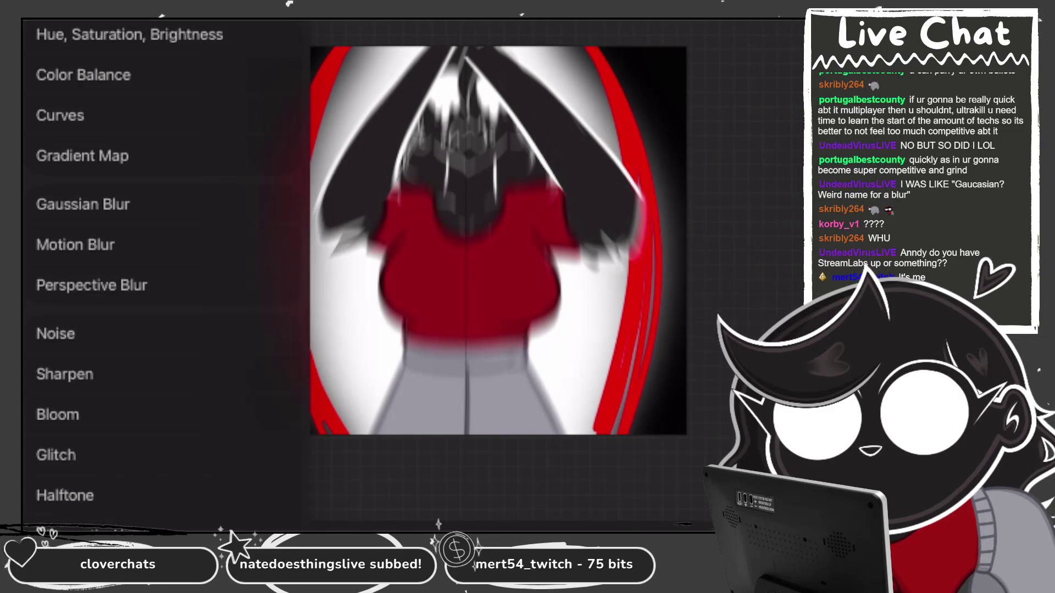
{"action": "key", "text": "Escape"}
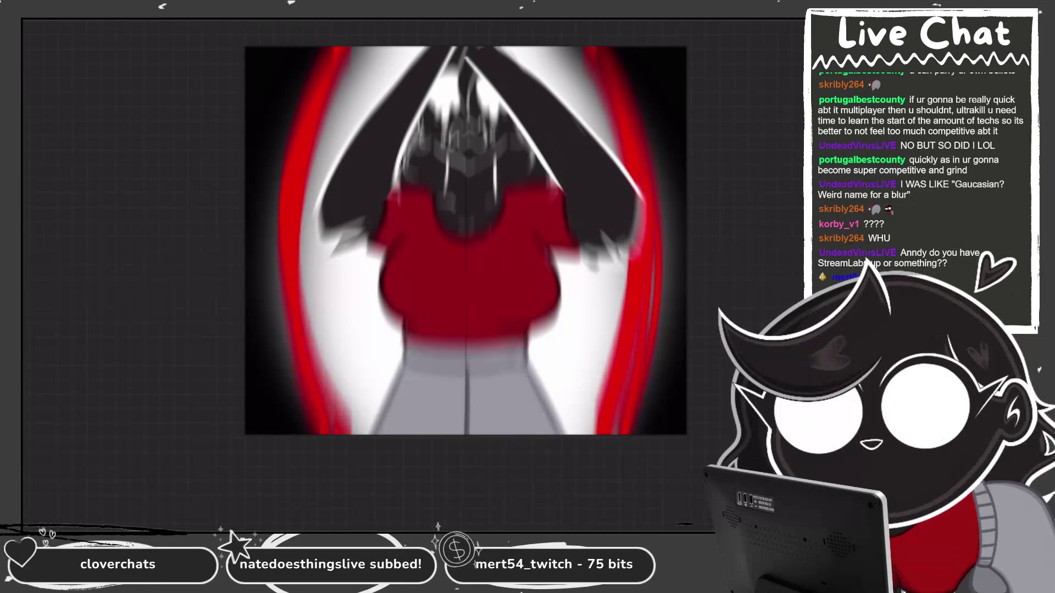
{"action": "left_click", "coordinate": [94, 207]}
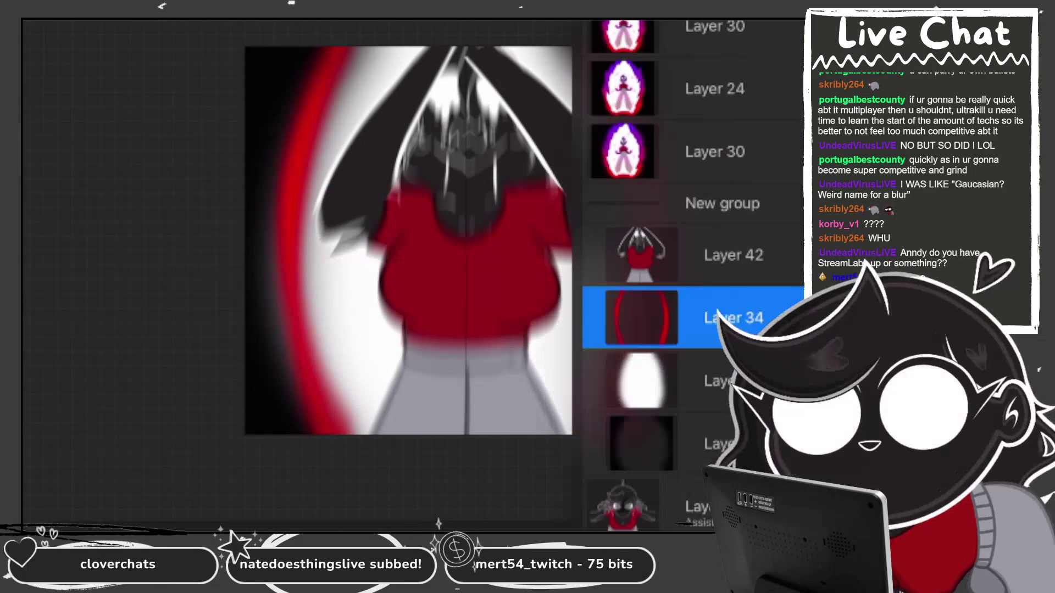
Alpha-lock Layer 34, airbrush the upper rims purple with a soft brush, then select Layer 30.
{"action": "left_click", "coordinate": [733, 318]}
{"action": "left_click", "coordinate": [458, 284]}
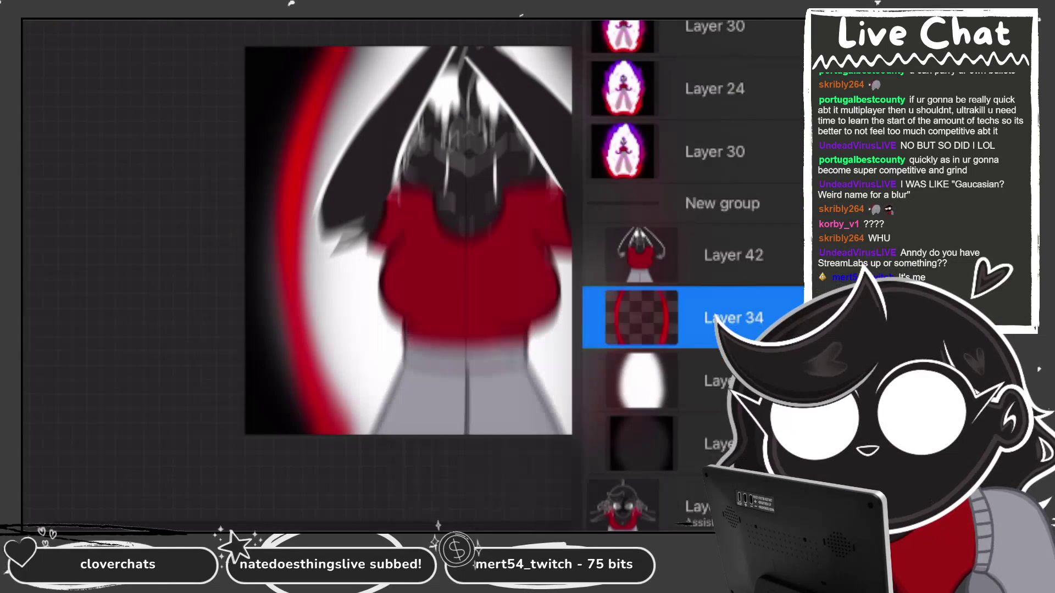
{"action": "left_click", "coordinate": [797, 276]}
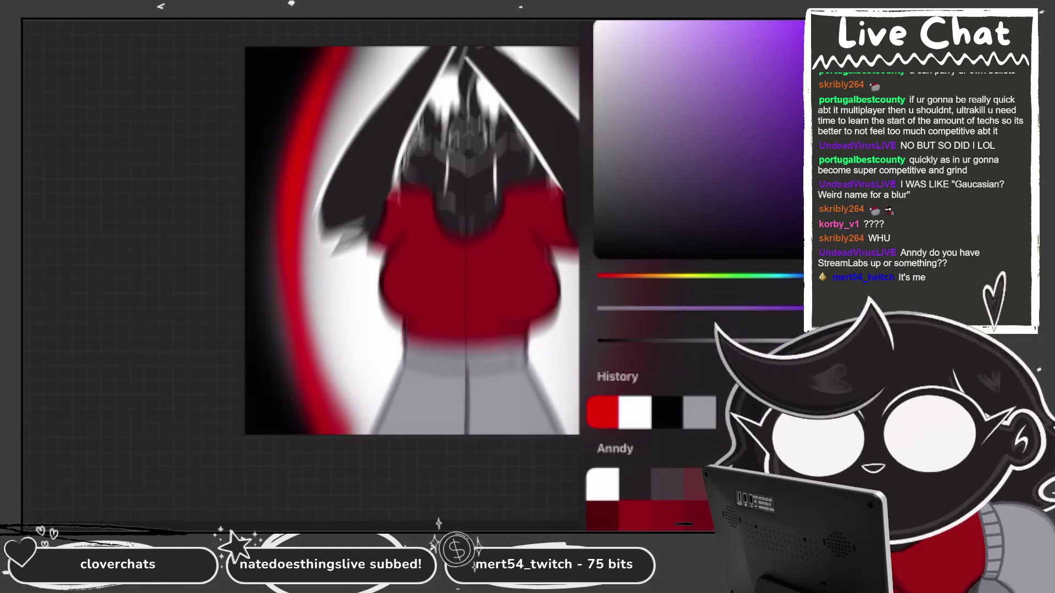
{"action": "scroll", "coordinate": [532, 275], "scroll_direction": "down", "scroll_amount": 5}
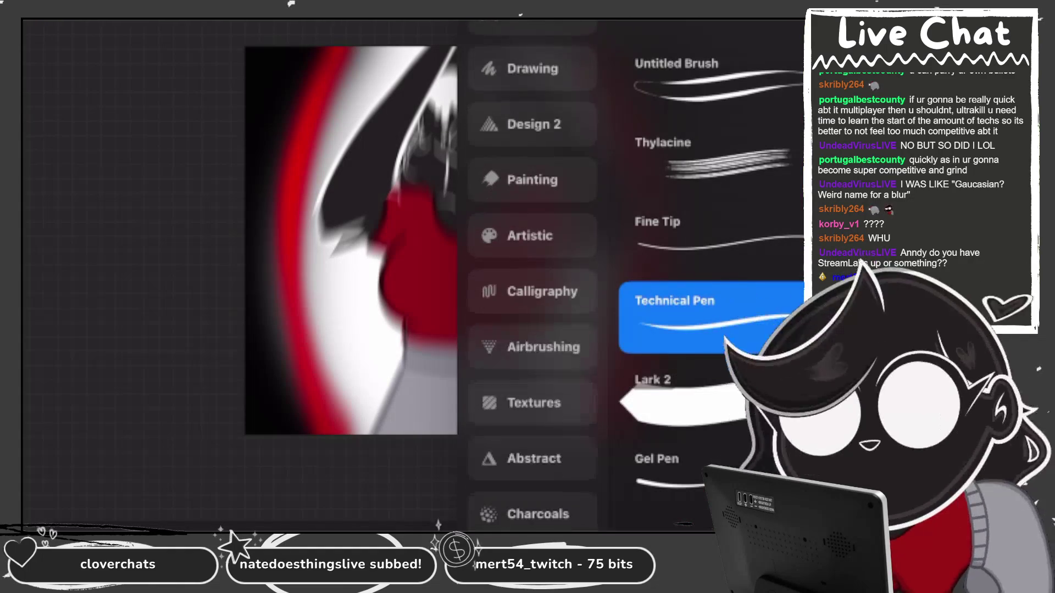
{"action": "left_click", "coordinate": [532, 351]}
{"action": "left_click_drag", "start_coordinate": [308, 55], "coordinate": [297, 110]}
{"action": "left_click_drag", "start_coordinate": [604, 60], "coordinate": [632, 153]}
{"action": "left_click_drag", "start_coordinate": [648, 110], "coordinate": [665, 231]}
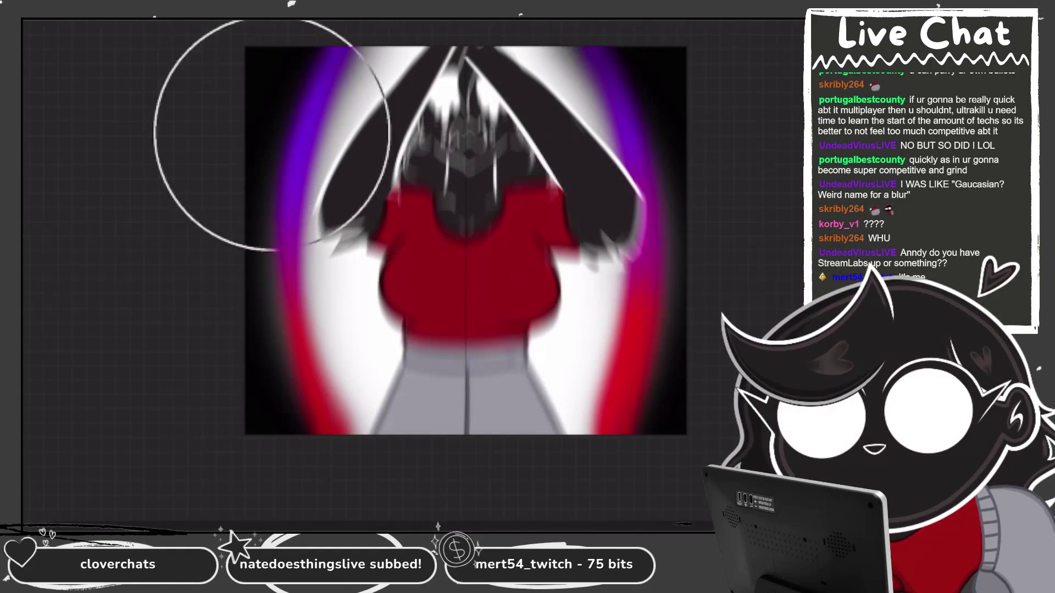
{"action": "left_click", "coordinate": [714, 317]}
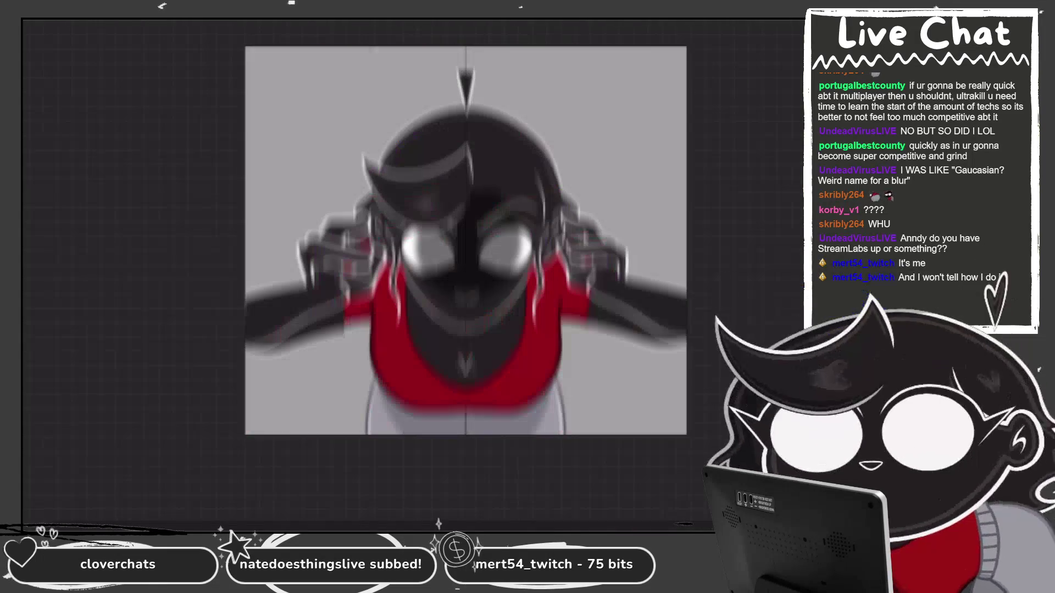
Scroll the Layers panel to the close-up character layer.
{"action": "scroll", "coordinate": [693, 275], "scroll_direction": "up", "scroll_amount": 3}
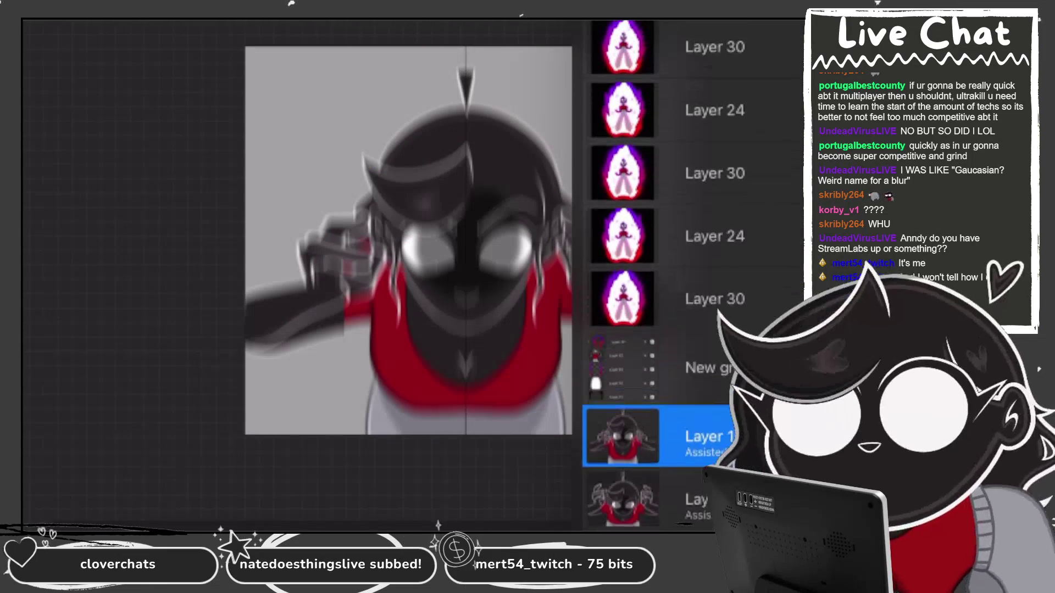
{"action": "scroll", "coordinate": [693, 467], "scroll_direction": "down", "scroll_amount": 2}
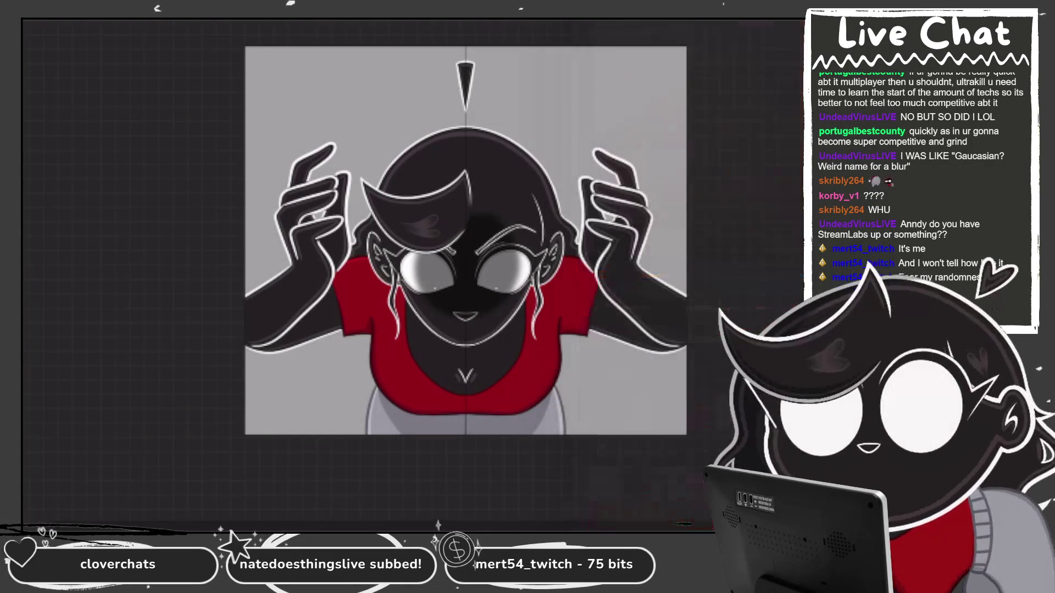
Paint a dark black vignette around the edges and across the canvas.
{"action": "mouse_move", "coordinate": [243, 140]}
{"action": "left_mouse_down"}
{"action": "mouse_move", "coordinate": [659, 384]}
{"action": "mouse_move", "coordinate": [385, 52]}
{"action": "left_mouse_up"}
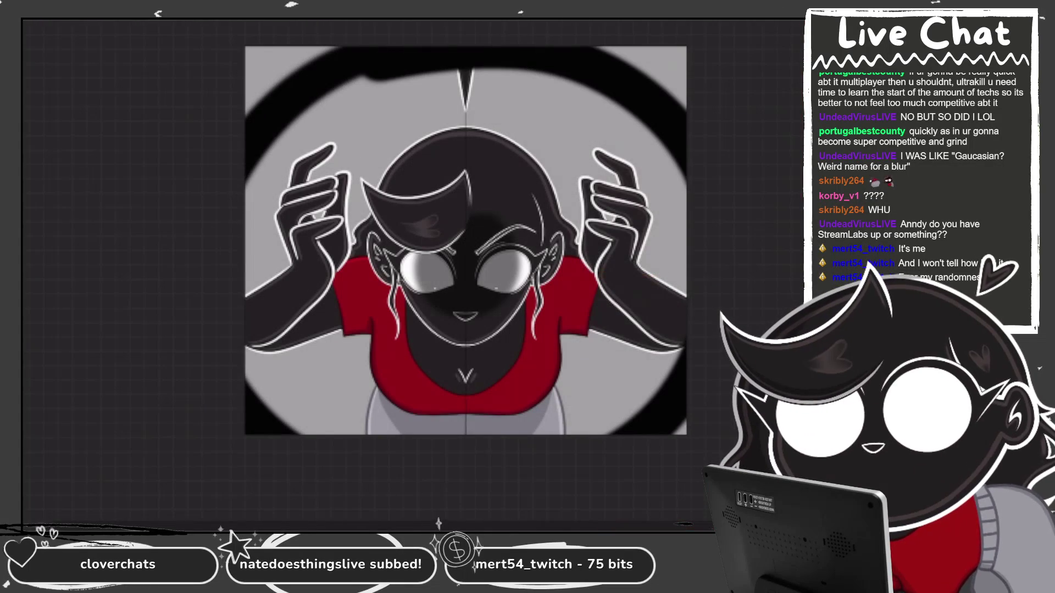
{"action": "left_click_drag", "start_coordinate": [599, 49], "coordinate": [684, 110]}
{"action": "mouse_move", "coordinate": [275, 77]}
{"action": "left_mouse_down"}
{"action": "mouse_move", "coordinate": [200, 137]}
{"action": "mouse_move", "coordinate": [278, 38]}
{"action": "mouse_move", "coordinate": [330, 165]}
{"action": "left_mouse_up"}
{"action": "mouse_move", "coordinate": [391, 33]}
{"action": "left_mouse_down"}
{"action": "mouse_move", "coordinate": [484, 110]}
{"action": "mouse_move", "coordinate": [522, 330]}
{"action": "left_mouse_up"}
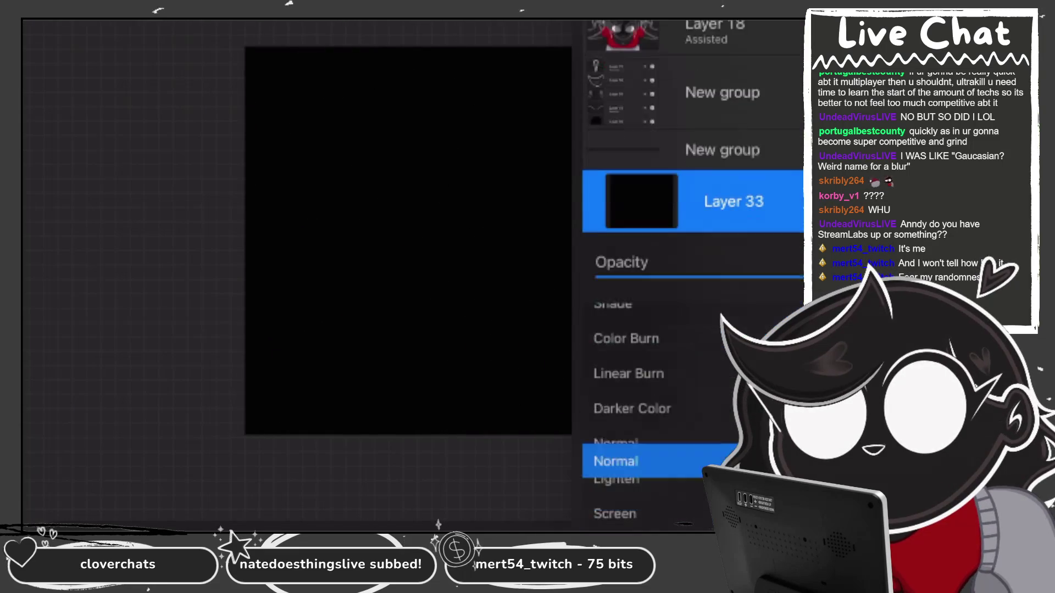
Set the Background color to black and bring up the black layer's options.
{"action": "scroll", "coordinate": [659, 412], "scroll_direction": "up", "scroll_amount": 5}
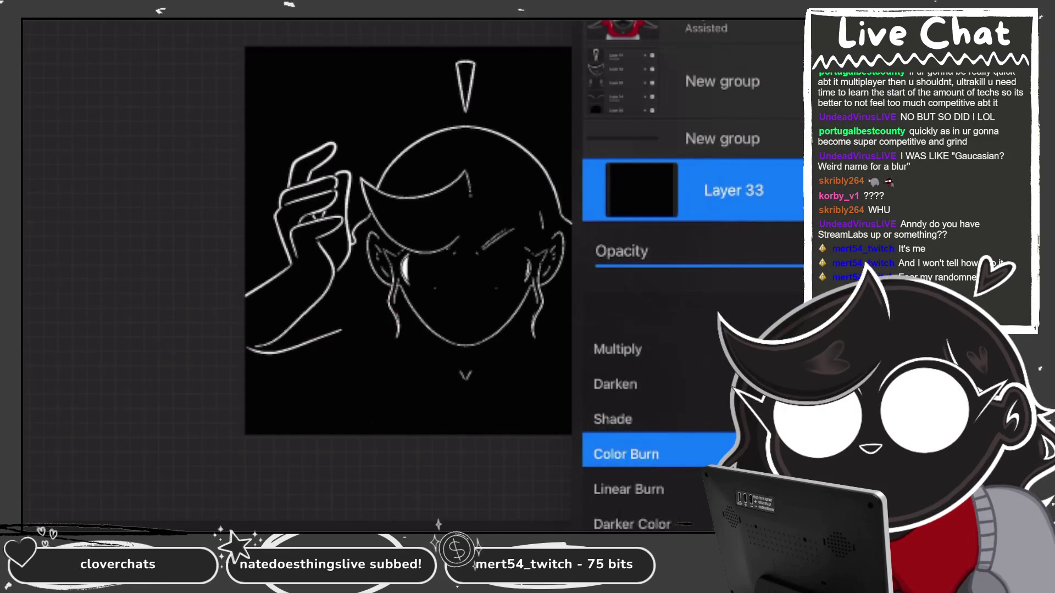
{"action": "scroll", "coordinate": [660, 429], "scroll_direction": "down", "scroll_amount": 1}
{"action": "scroll", "coordinate": [660, 428], "scroll_direction": "up", "scroll_amount": 2}
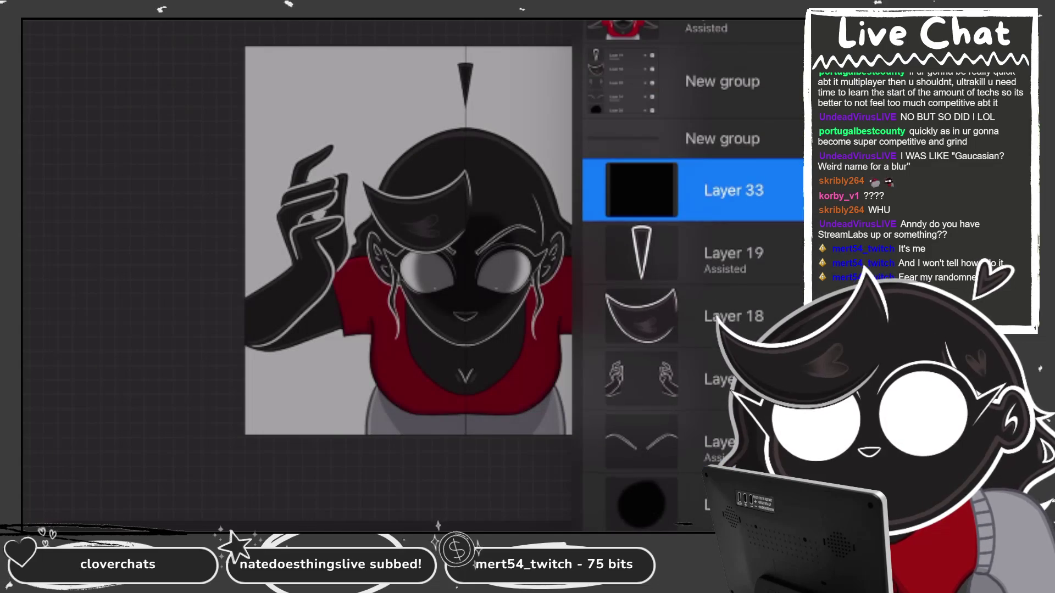
{"action": "scroll", "coordinate": [693, 275], "scroll_direction": "down", "scroll_amount": 5}
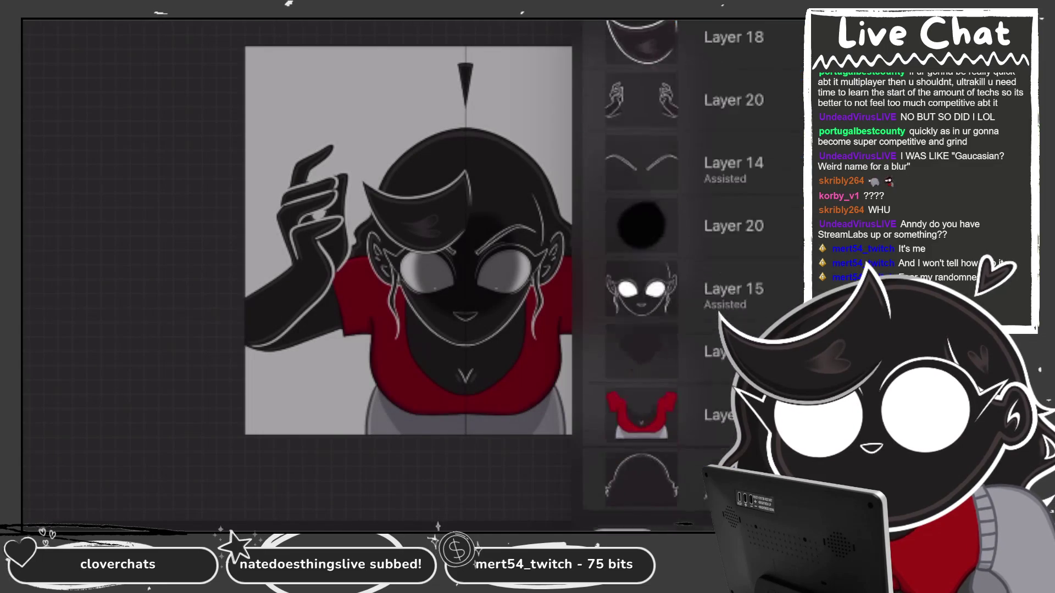
{"action": "left_click", "coordinate": [693, 511]}
{"action": "left_click", "coordinate": [594, 258]}
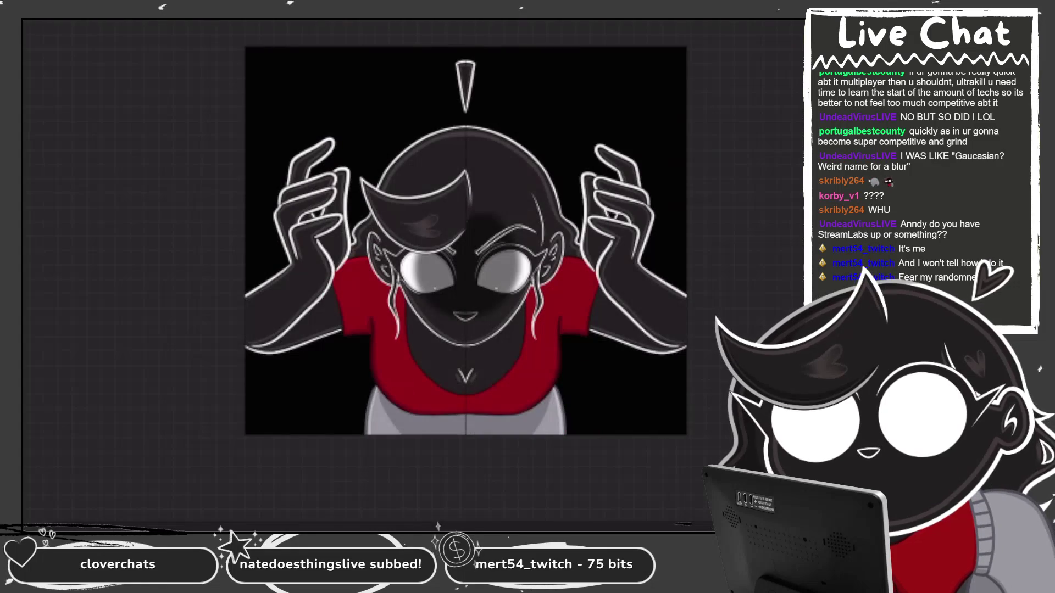
{"action": "left_click", "coordinate": [659, 369]}
{"action": "left_click", "coordinate": [659, 370]}
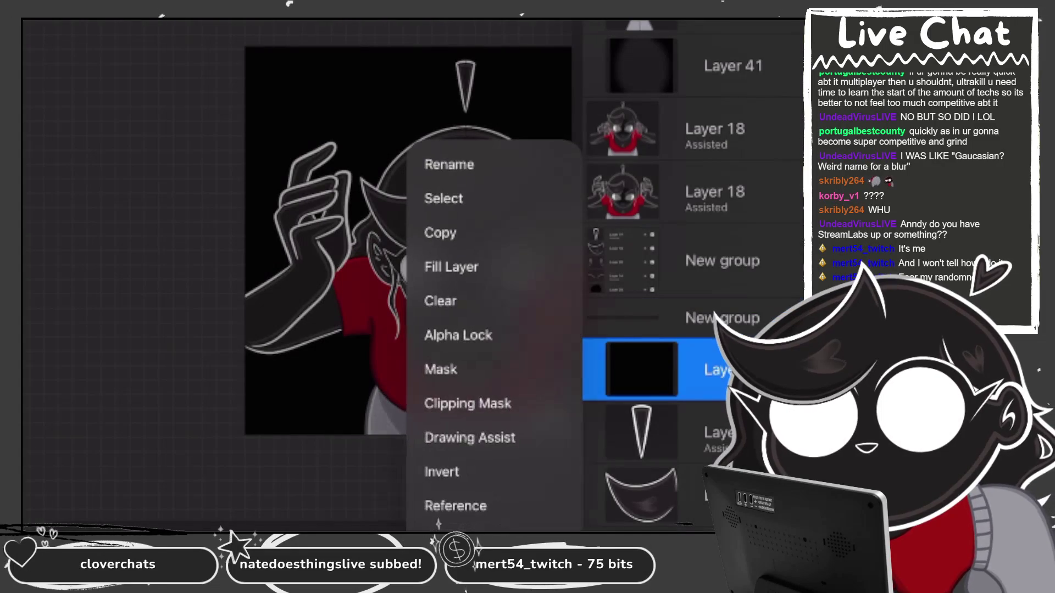
Paste the copied black layer into the artwork from Actions > Add > Paste.
{"action": "left_click", "coordinate": [660, 300]}
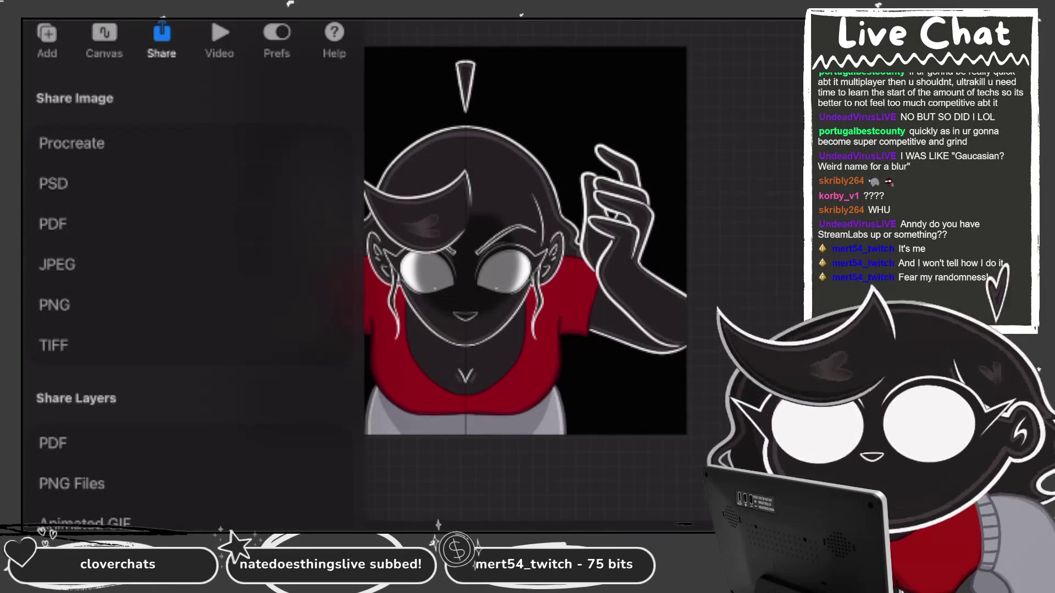
{"action": "left_click", "coordinate": [47, 38]}
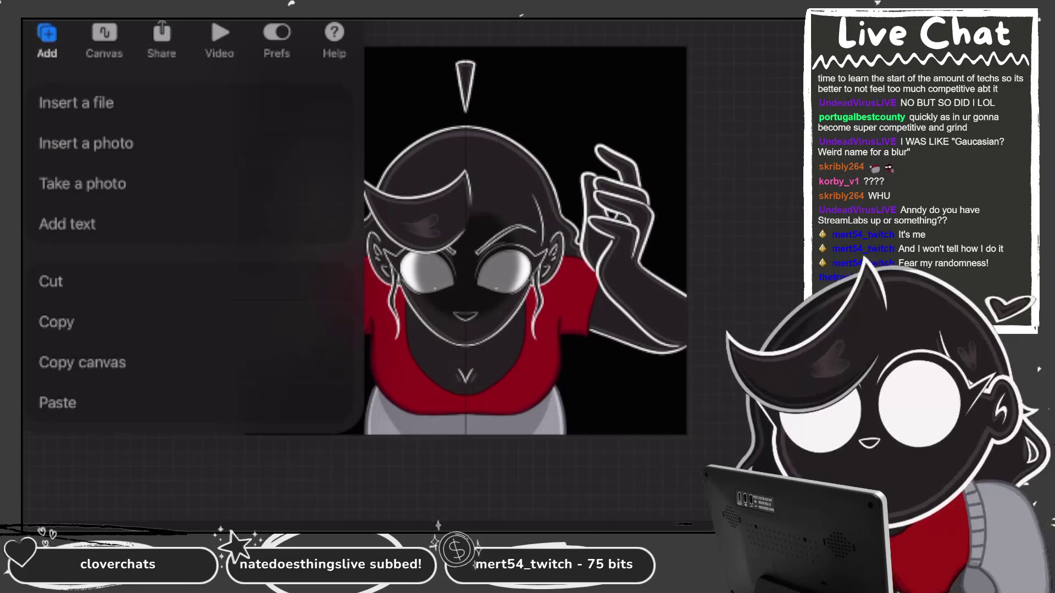
{"action": "left_click", "coordinate": [58, 402]}
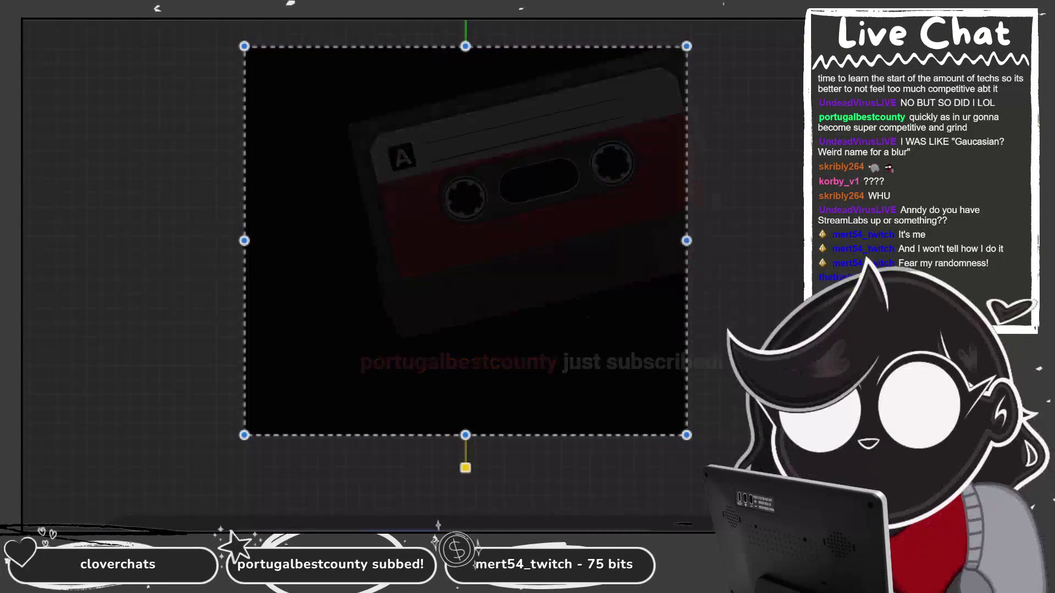
Place the pasted black Inserted Image layer and set its blend mode to Shade.
{"action": "key", "text": "l"}
{"action": "left_click", "coordinate": [783, 318]}
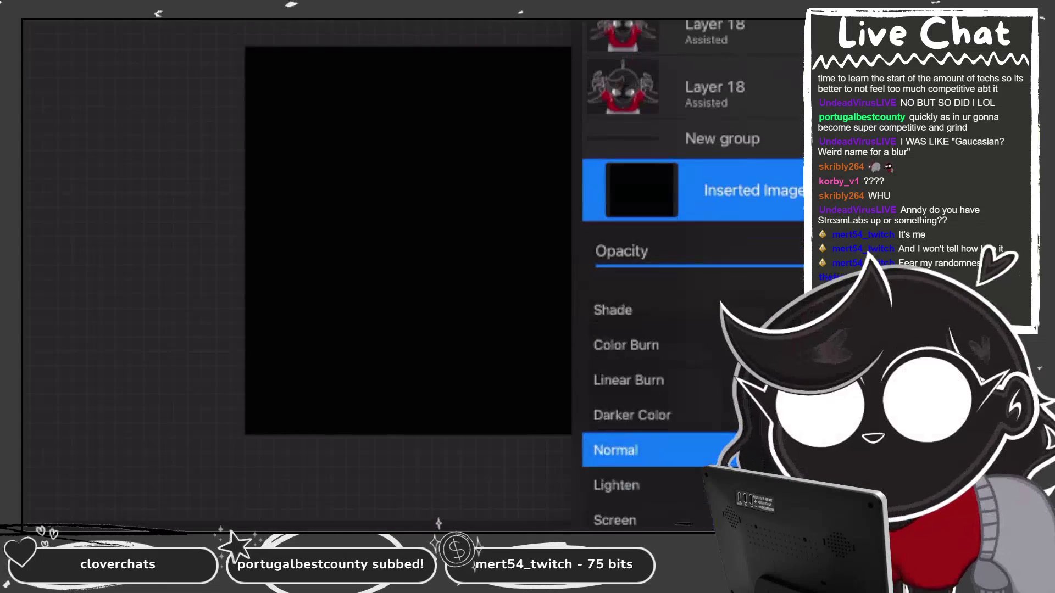
{"action": "scroll", "coordinate": [659, 467], "scroll_direction": "up", "scroll_amount": 5}
{"action": "left_click", "coordinate": [613, 517]}
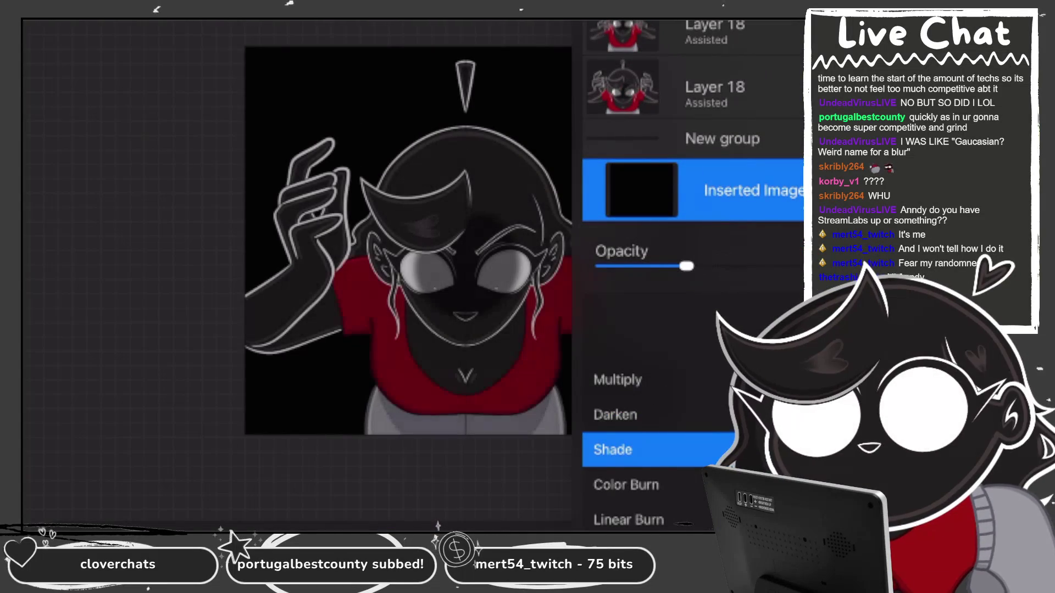
{"action": "left_click", "coordinate": [753, 190]}
{"action": "key", "text": "l"}
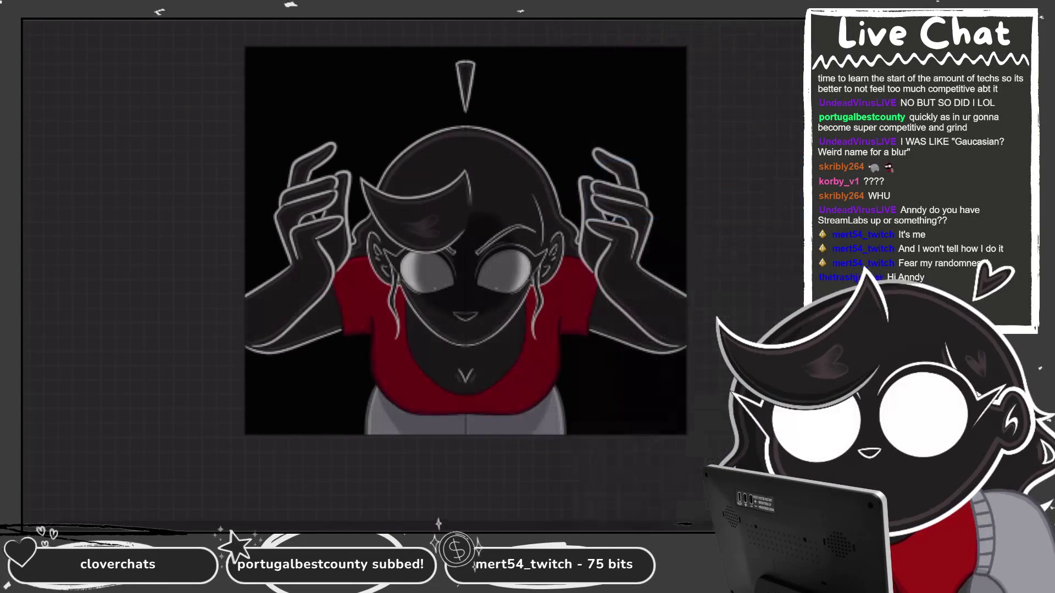
Change the New group's blend mode to Multiply.
{"action": "key", "text": "l"}
{"action": "scroll", "coordinate": [687, 275], "scroll_direction": "down", "scroll_amount": 5}
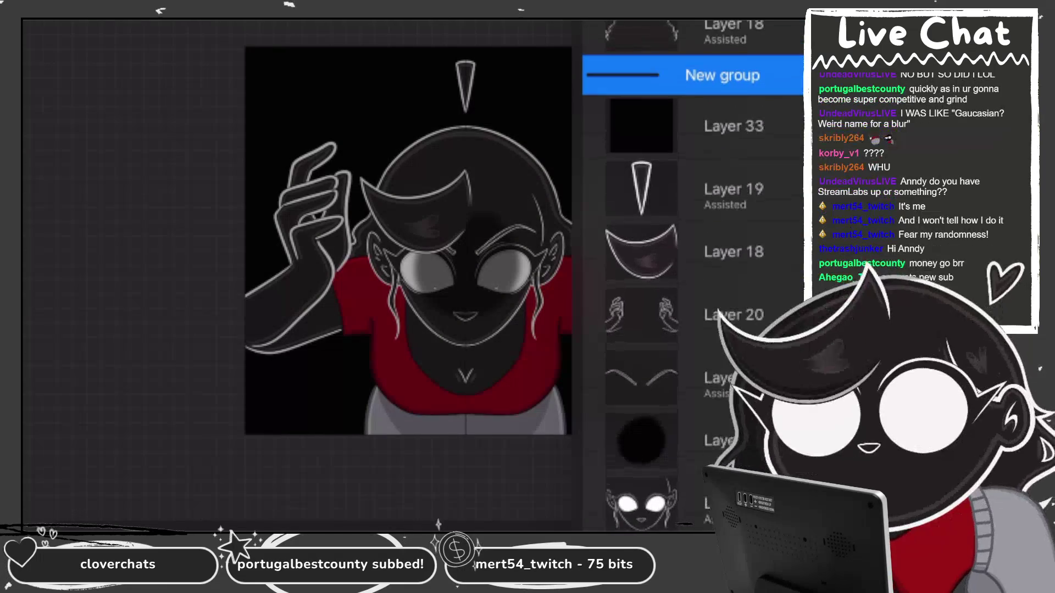
{"action": "left_click", "coordinate": [792, 74]}
{"action": "left_click", "coordinate": [618, 315]}
{"action": "left_click", "coordinate": [722, 74]}
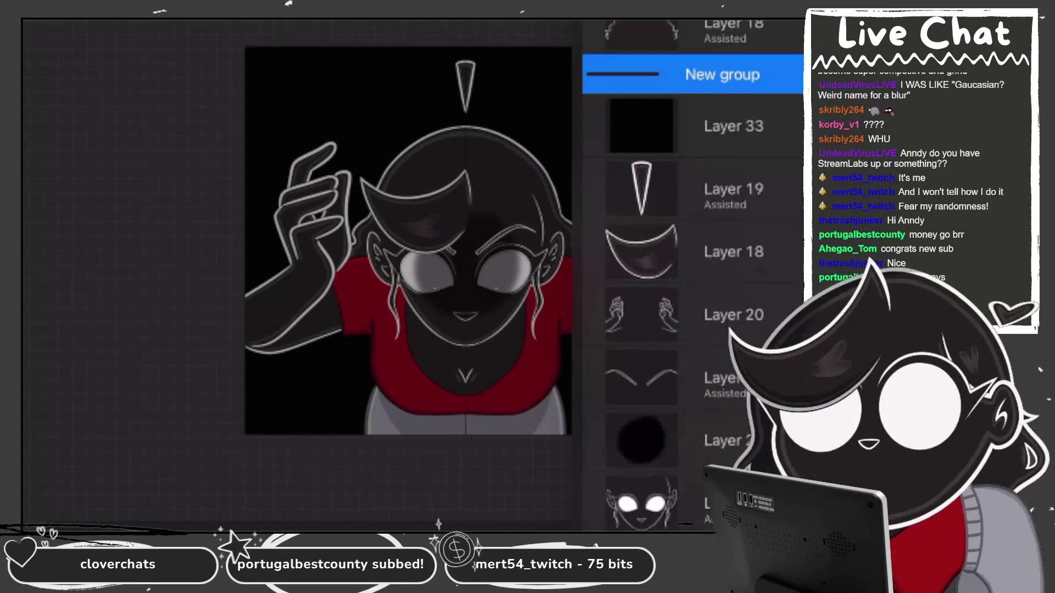
Raise the Inserted Image layer's opacity slightly.
{"action": "scroll", "coordinate": [687, 274], "scroll_direction": "down", "scroll_amount": 5}
{"action": "scroll", "coordinate": [687, 275], "scroll_direction": "up", "scroll_amount": 5}
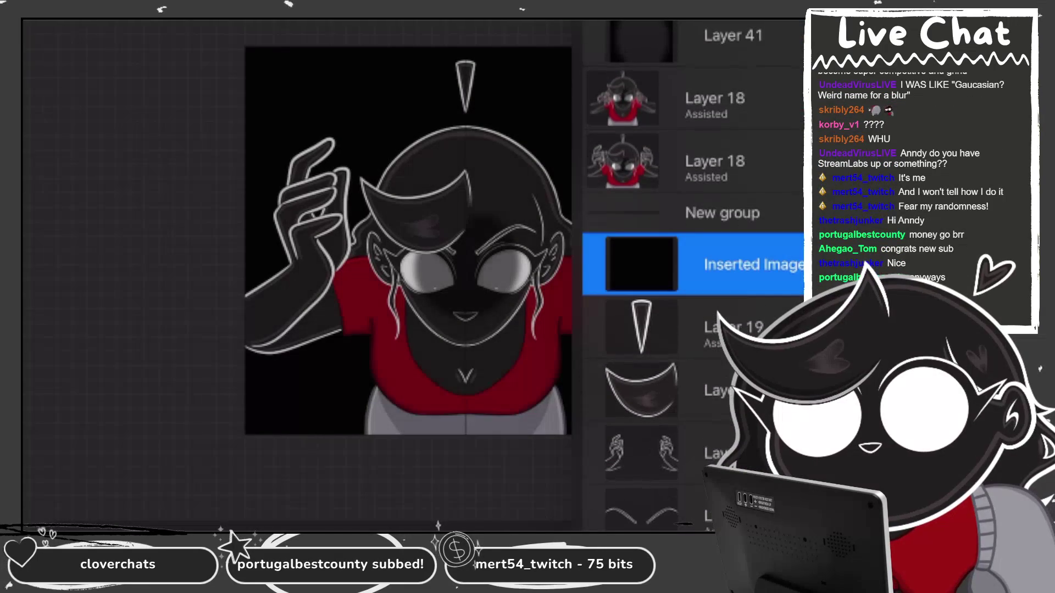
{"action": "left_click", "coordinate": [792, 264]}
{"action": "left_click_drag", "start_coordinate": [668, 266], "coordinate": [698, 265]}
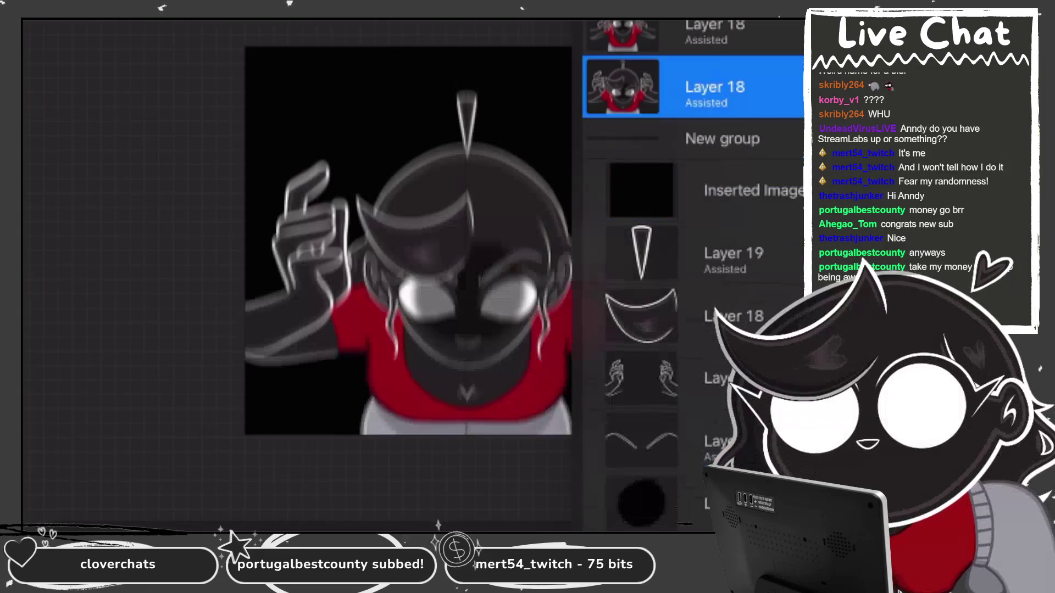
Add Layer 35 as a dark overlay and lower its opacity so the blurred girl shows through.
{"action": "left_click", "coordinate": [714, 87]}
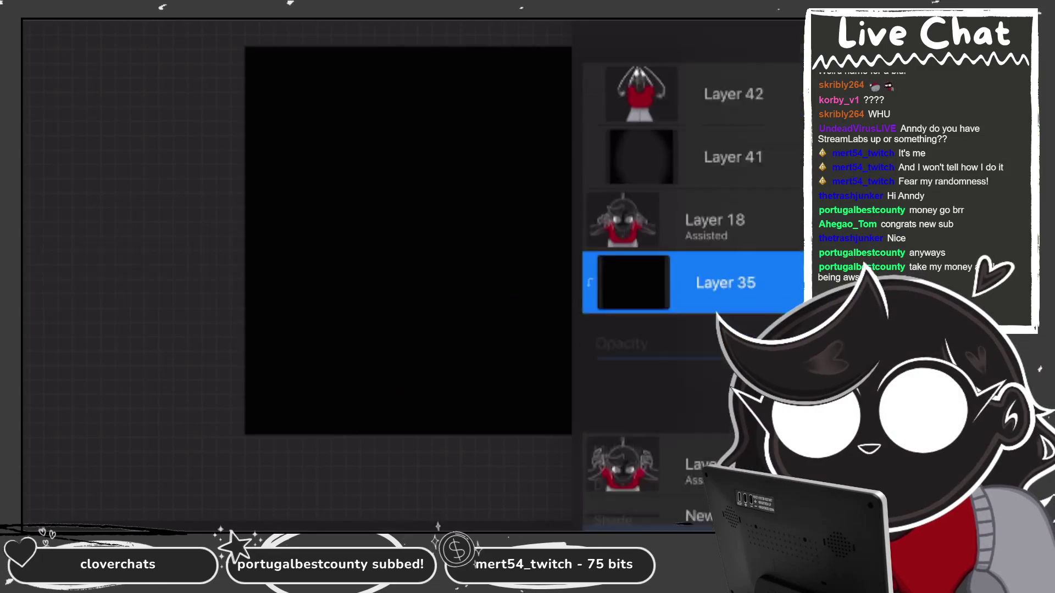
{"action": "left_click", "coordinate": [789, 317]}
{"action": "mouse_move", "coordinate": [799, 266]}
{"action": "left_mouse_down"}
{"action": "mouse_move", "coordinate": [648, 266]}
{"action": "mouse_move", "coordinate": [694, 266]}
{"action": "left_mouse_up"}
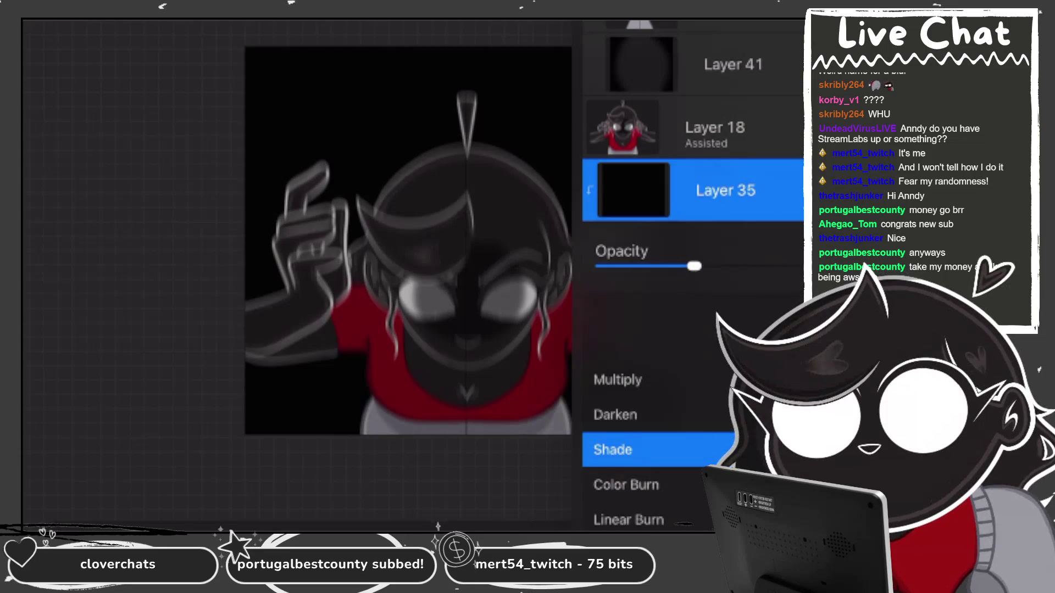
{"action": "left_click", "coordinate": [791, 190]}
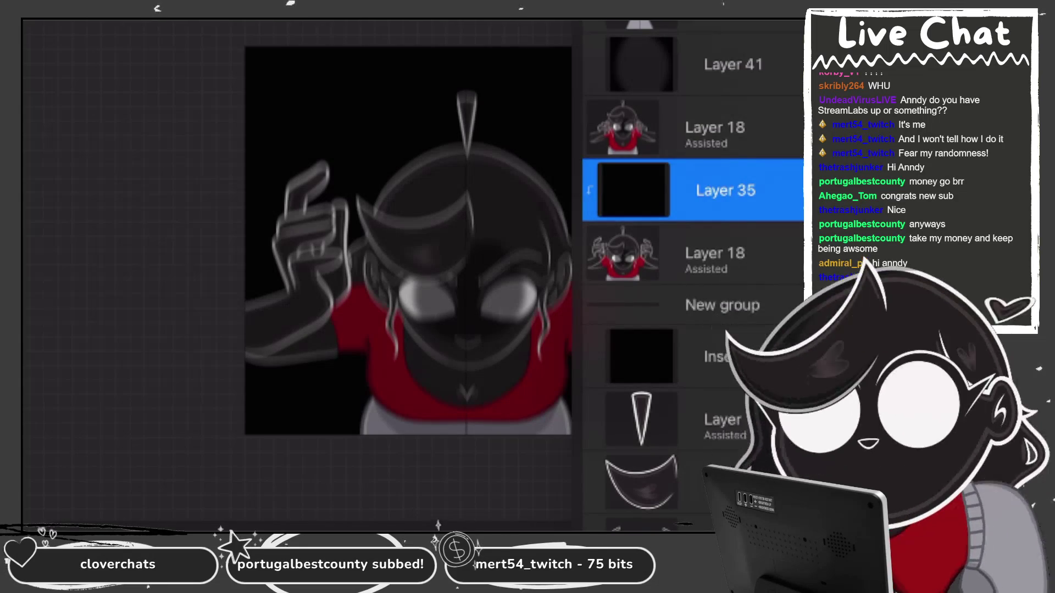
{"action": "scroll", "coordinate": [693, 275], "scroll_direction": "up", "scroll_amount": 10}
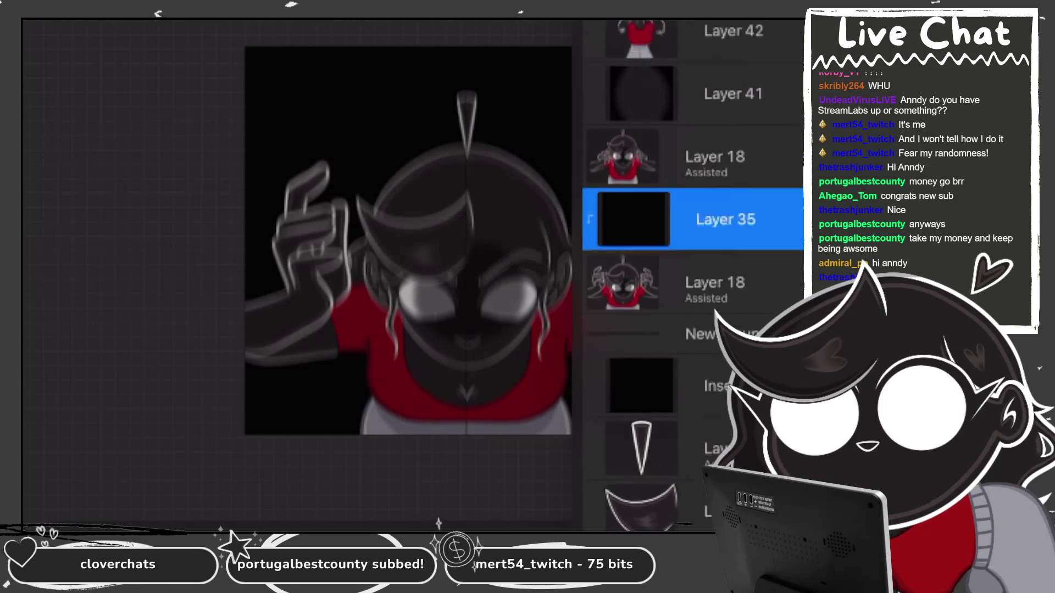
{"action": "scroll", "coordinate": [695, 274], "scroll_direction": "down", "scroll_amount": 1}
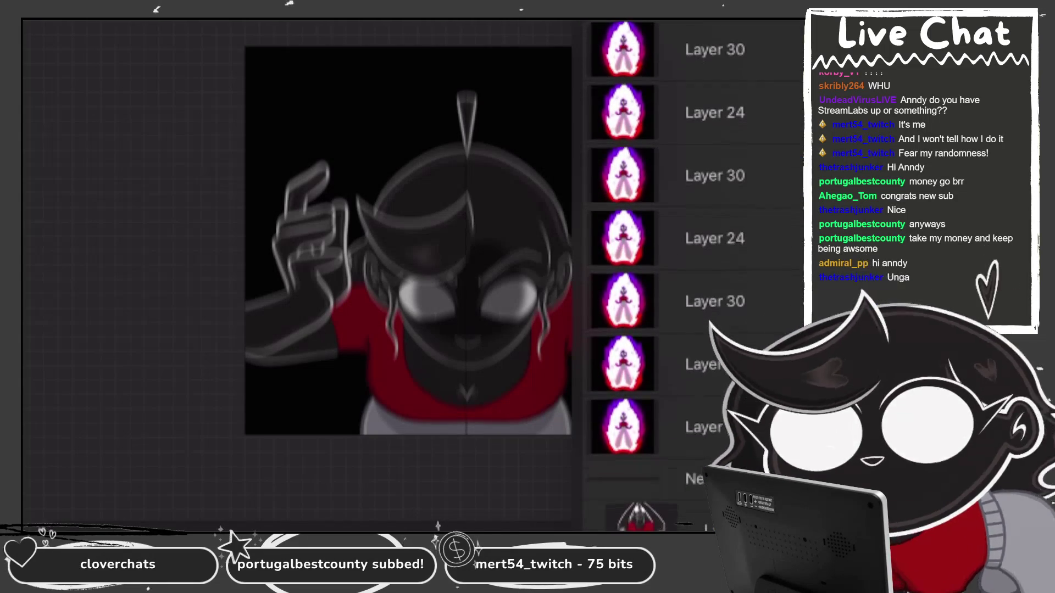
Add a new layer above the blurred Layer 18 copy, clipped to it as a mask.
{"action": "scroll", "coordinate": [695, 275], "scroll_direction": "down", "scroll_amount": 5}
{"action": "left_click", "coordinate": [659, 434]}
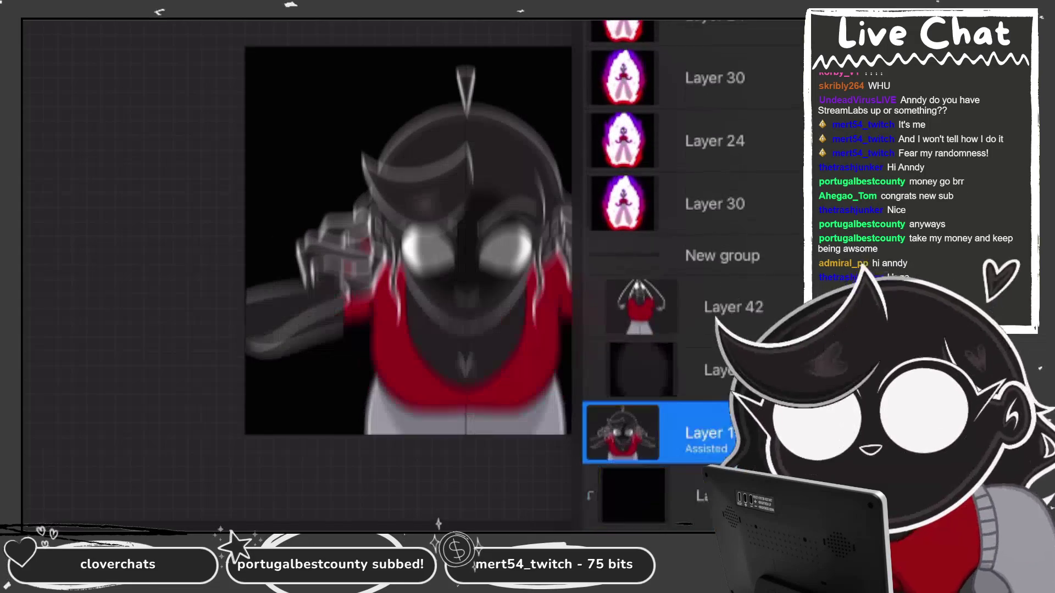
{"action": "left_click", "coordinate": [659, 434]}
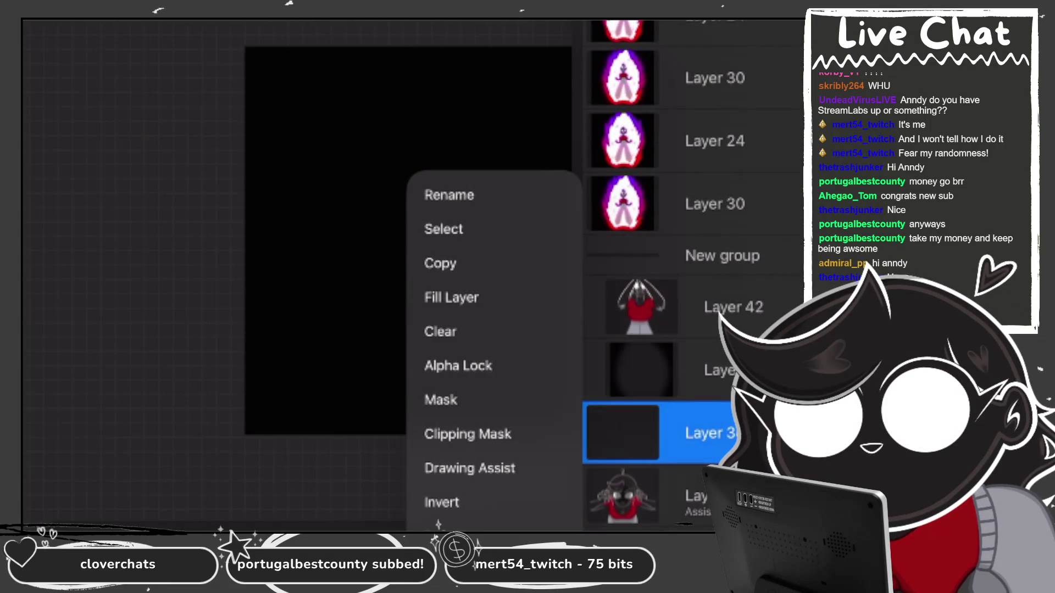
{"action": "left_click", "coordinate": [467, 434]}
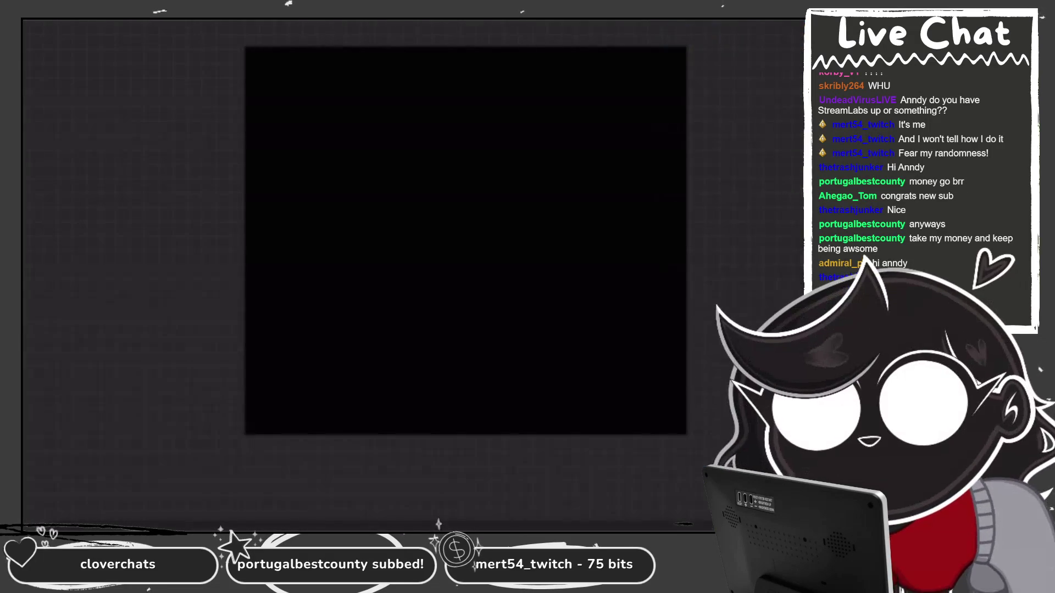
Set Layer 36 to Shade blending, then select Layer 42, the raised-arms figure.
{"action": "left_click", "coordinate": [618, 448]}
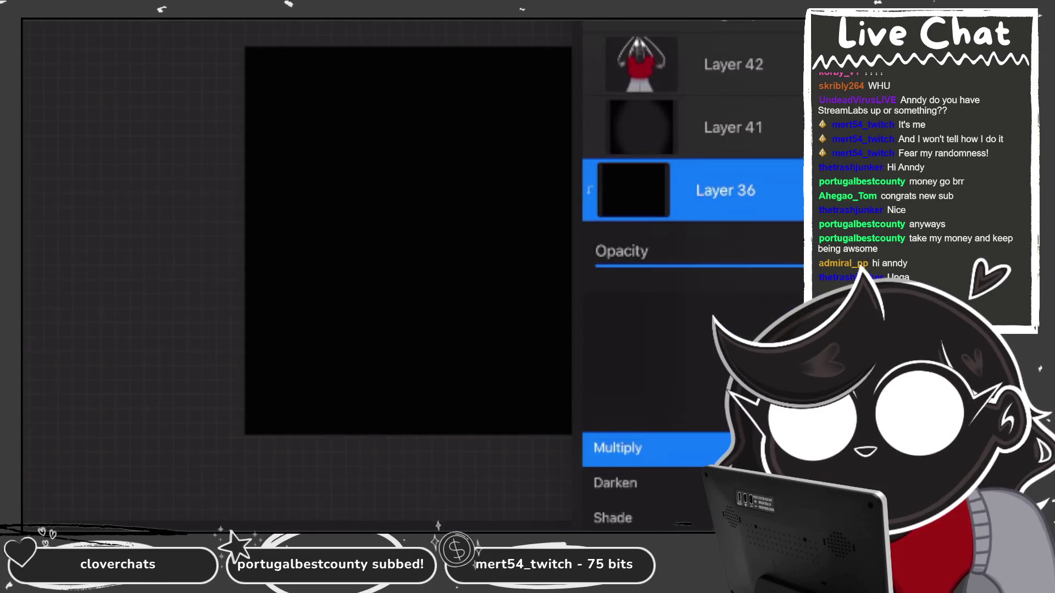
{"action": "scroll", "coordinate": [659, 483], "scroll_direction": "down", "scroll_amount": 1}
{"action": "left_click", "coordinate": [613, 450]}
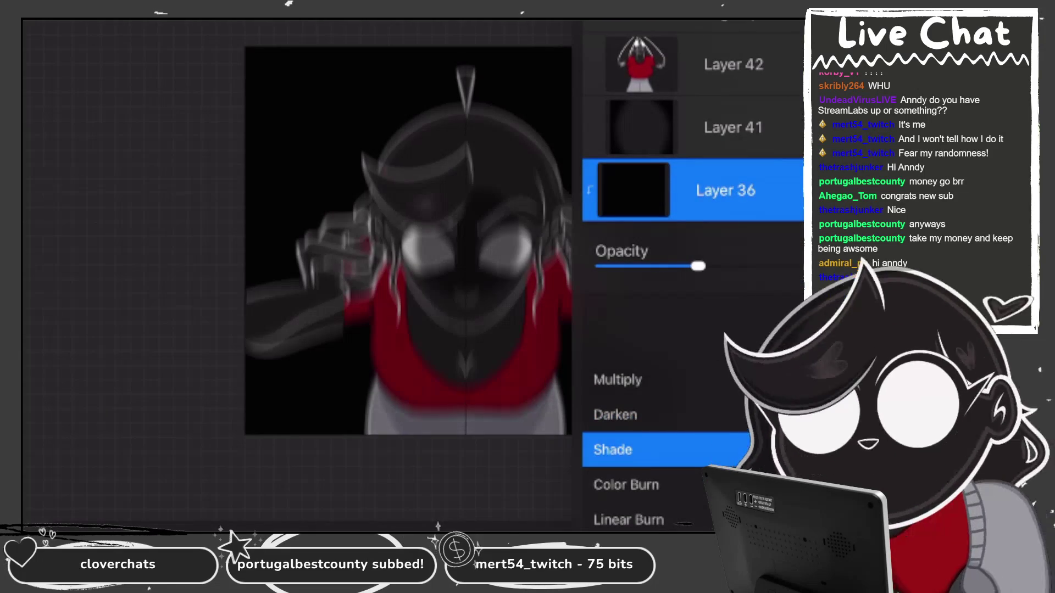
{"action": "left_click", "coordinate": [715, 330]}
{"action": "left_click", "coordinate": [165, 275]}
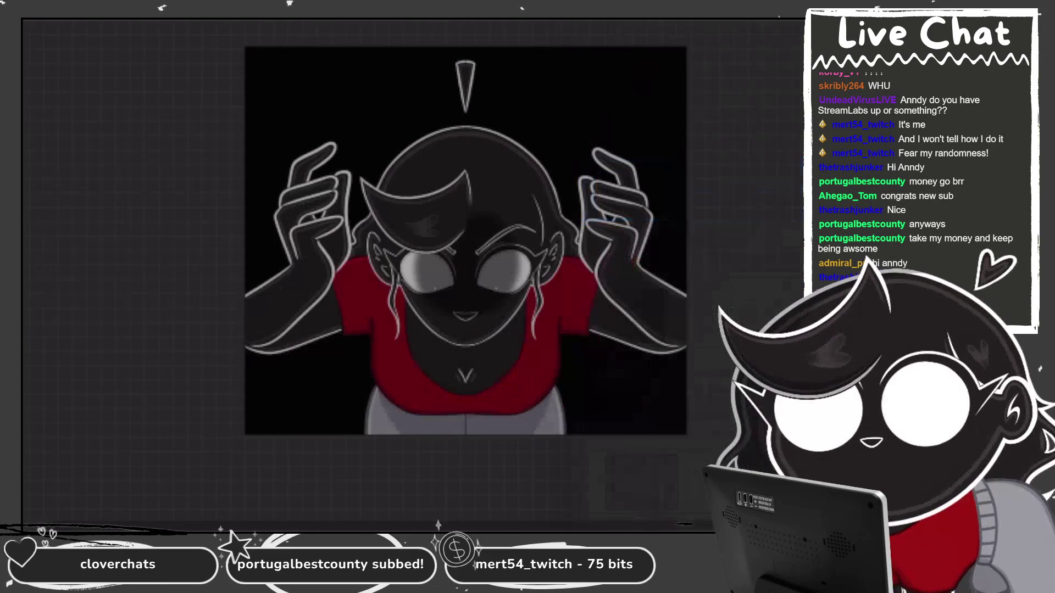
{"action": "scroll", "coordinate": [466, 240], "scroll_direction": "down", "scroll_amount": 2}
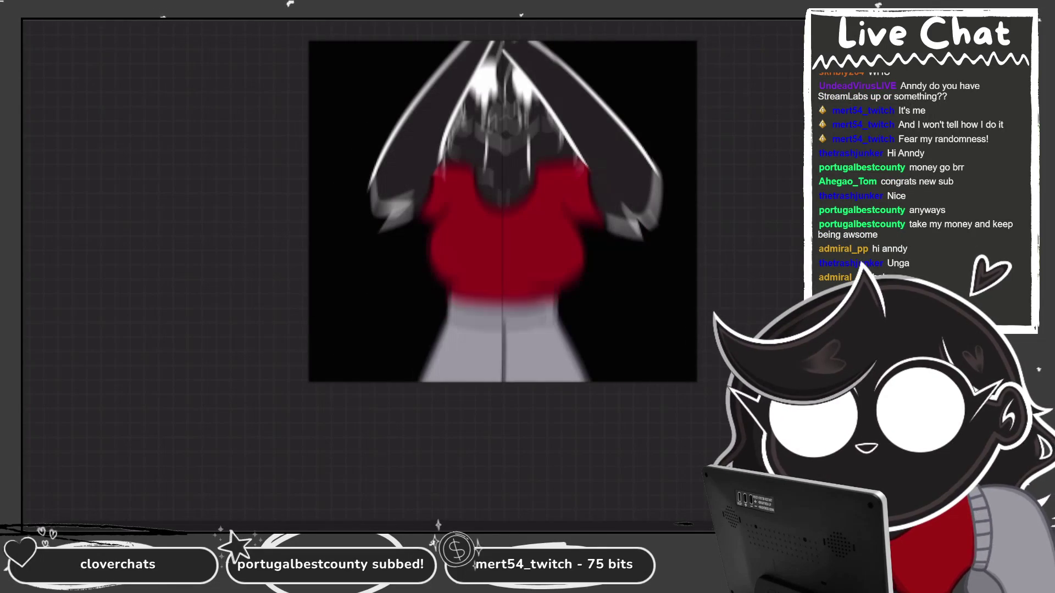
{"action": "left_click", "coordinate": [659, 370]}
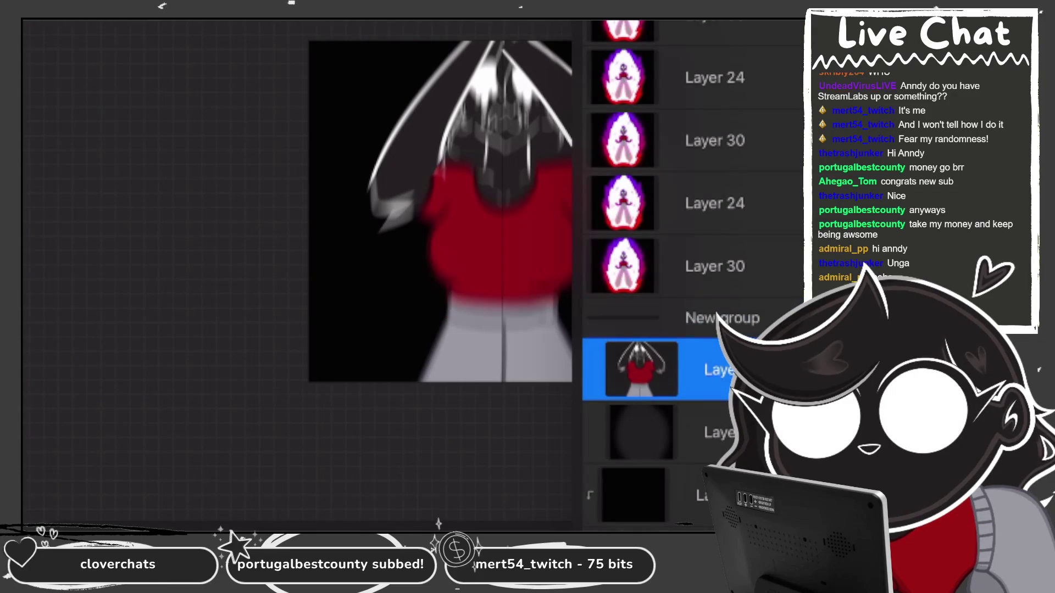
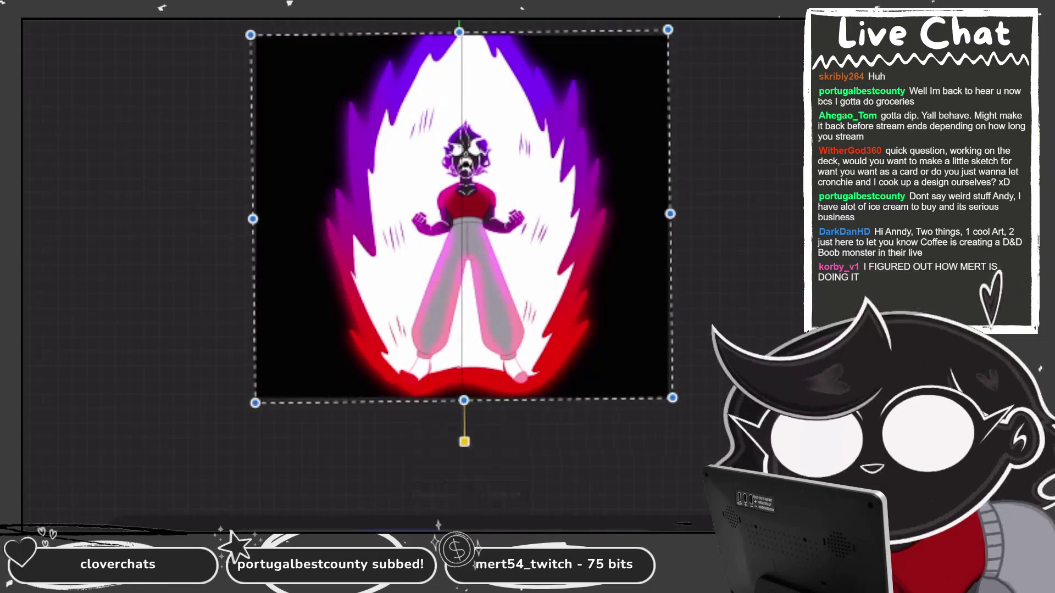
Enlarge the aura frame past the canvas edges and select the inserted image layer.
{"action": "left_click_drag", "start_coordinate": [462, 397], "coordinate": [461, 513]}
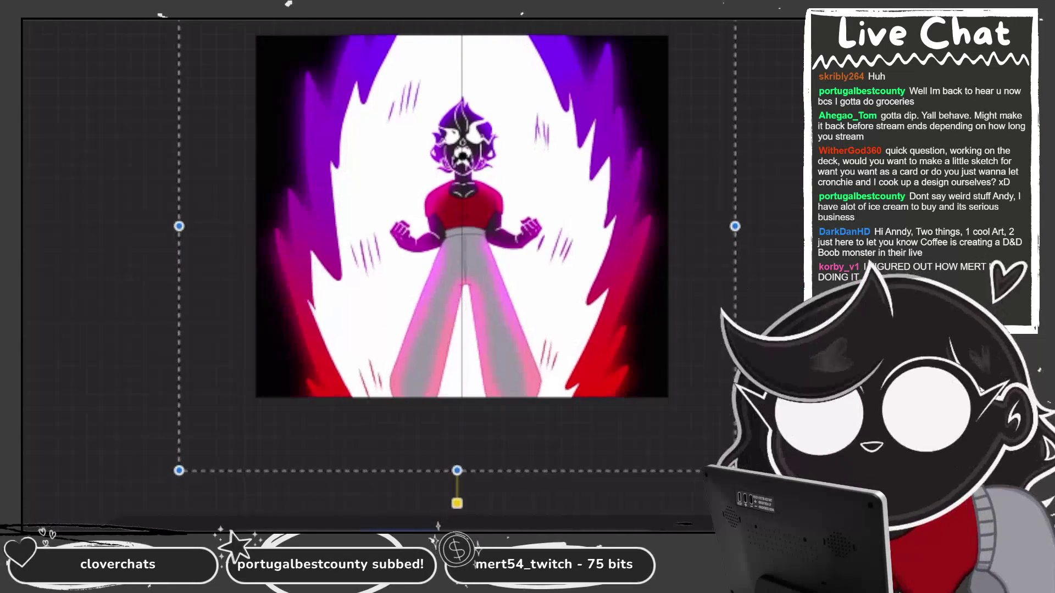
{"action": "key", "text": "l"}
{"action": "left_click", "coordinate": [703, 444]}
{"action": "left_click", "coordinate": [709, 381]}
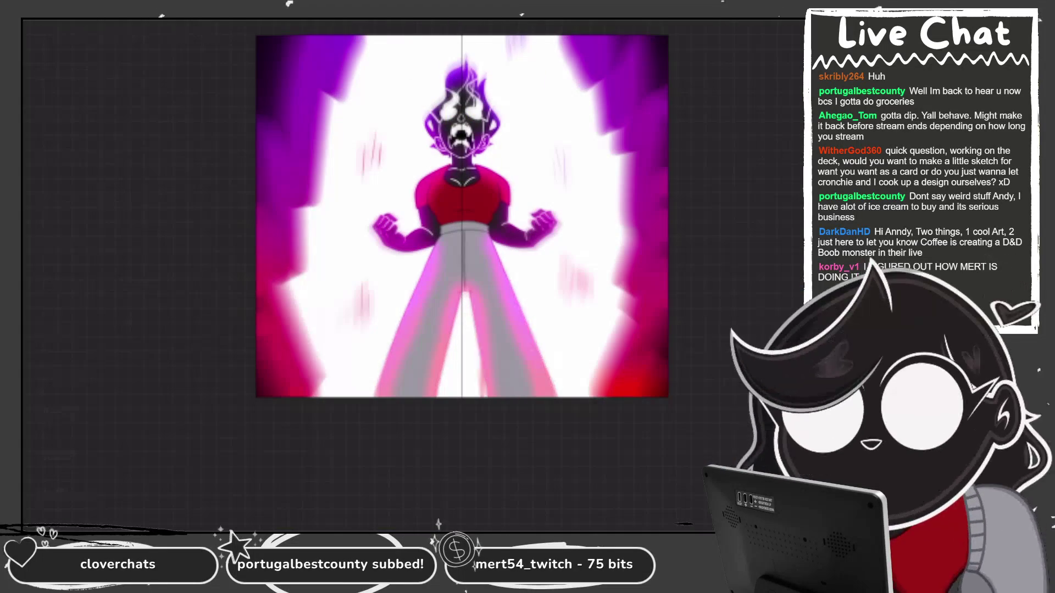
Try a motion blur on the layer beneath, undo it, and select the layer below Layer 30.
{"action": "key", "text": "l"}
{"action": "left_click", "coordinate": [709, 378]}
{"action": "left_click", "coordinate": [76, 245]}
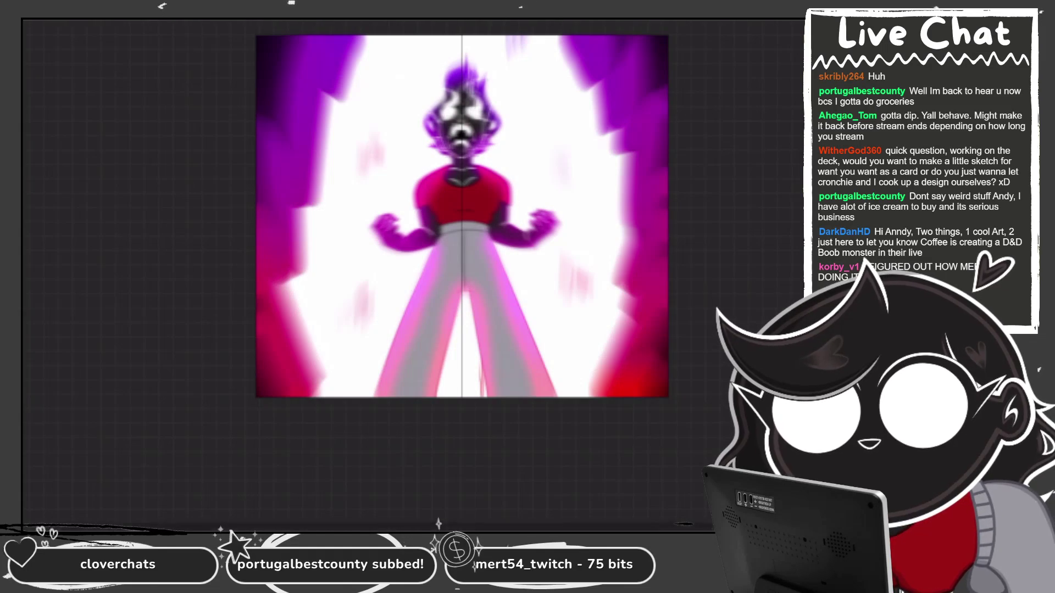
{"action": "key", "text": "ctrl+z"}
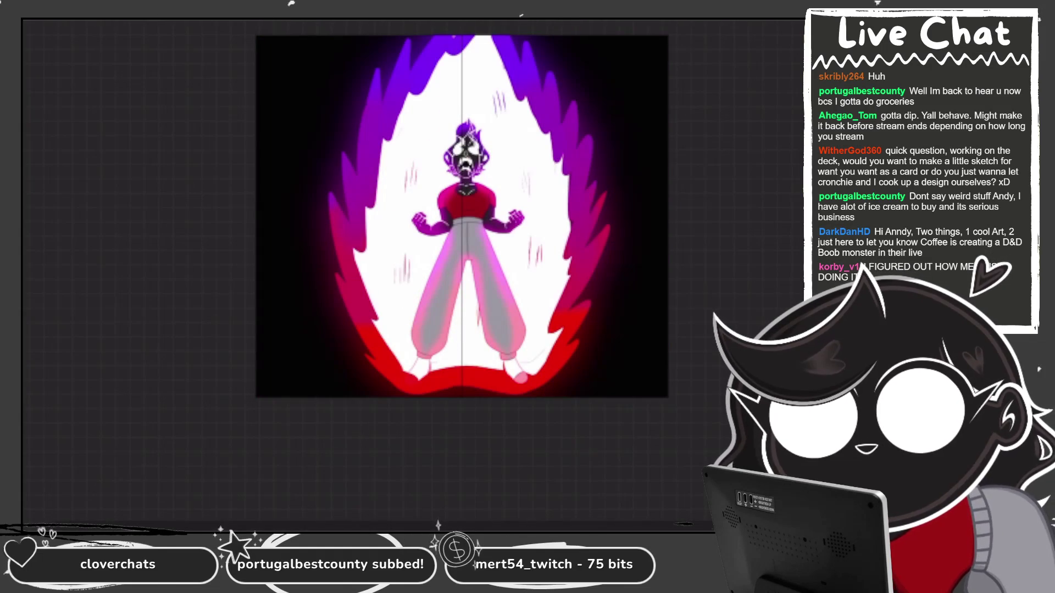
{"action": "key", "text": "l"}
{"action": "left_click", "coordinate": [660, 364]}
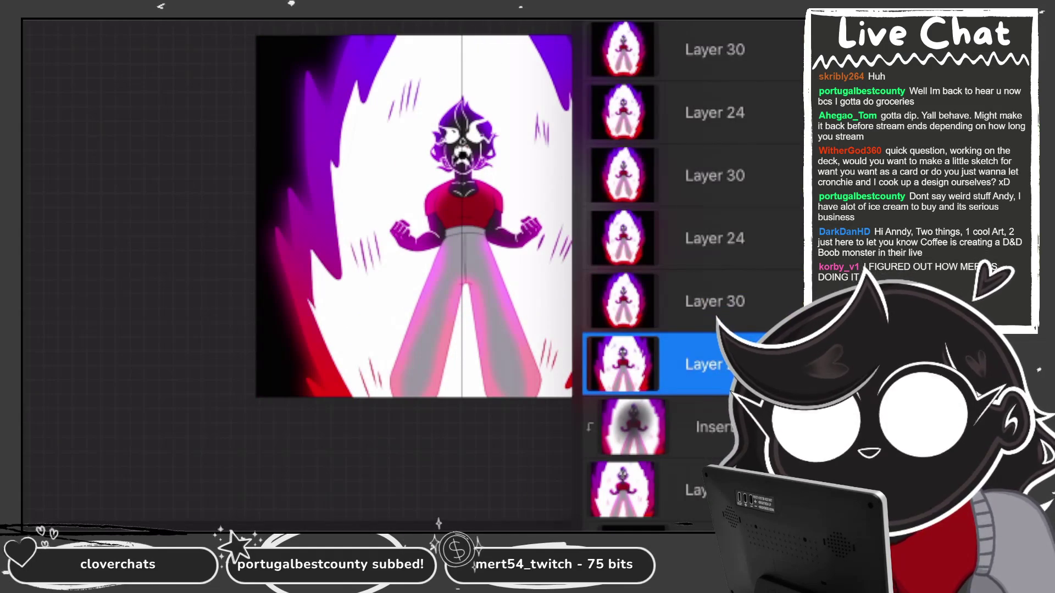
Paste the copied aura frame as a new Inserted Image layer and select it.
{"action": "left_click", "coordinate": [659, 365]}
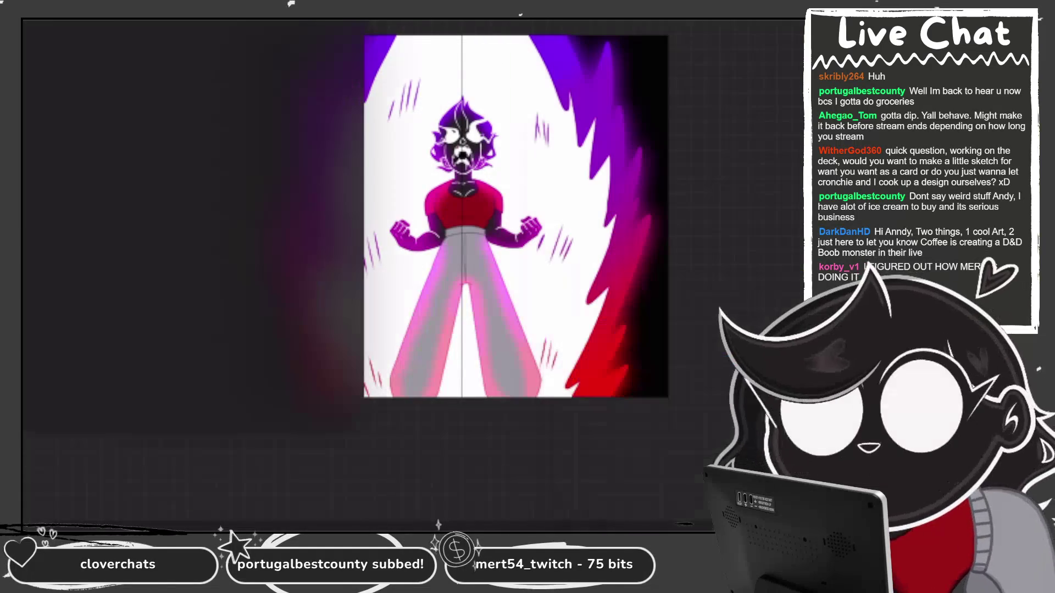
{"action": "left_click", "coordinate": [57, 403]}
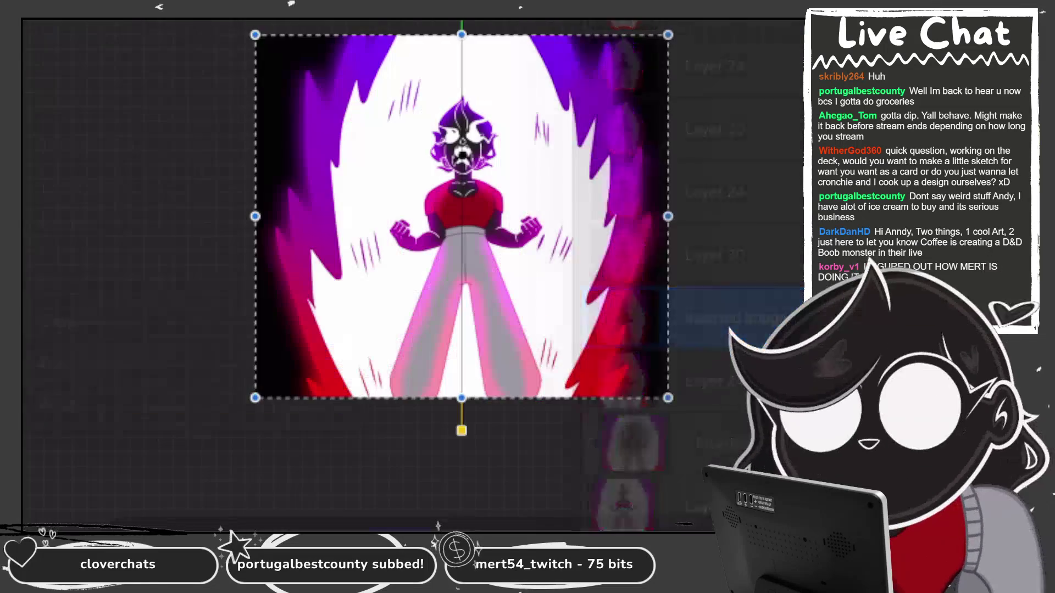
{"action": "left_click", "coordinate": [659, 318]}
{"action": "left_click", "coordinate": [660, 317]}
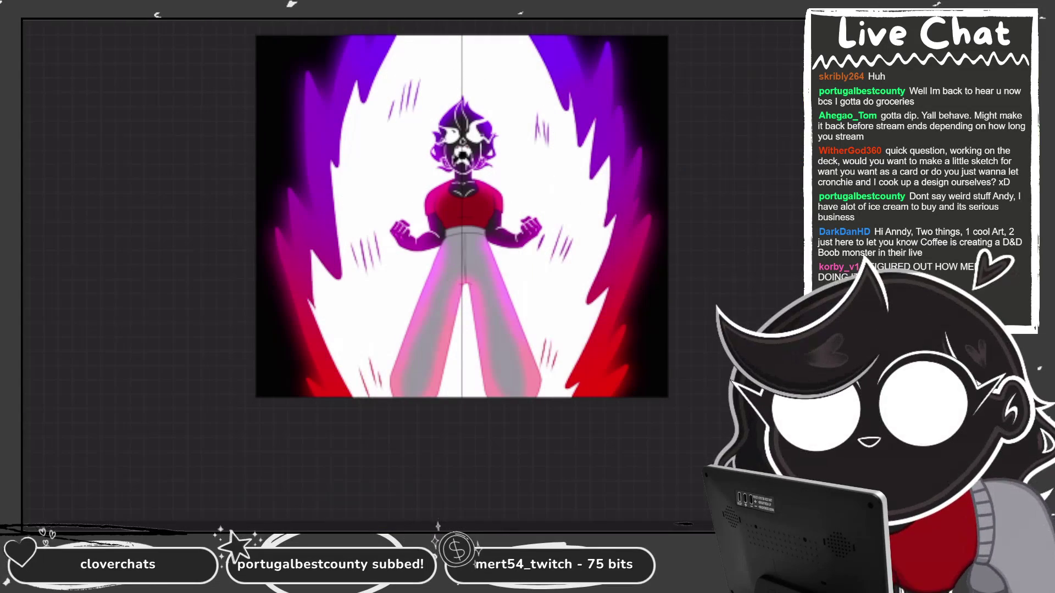
Give the Inserted Image a light motion blur, then blur the next aura layer too.
{"action": "left_click", "coordinate": [461, 217]}
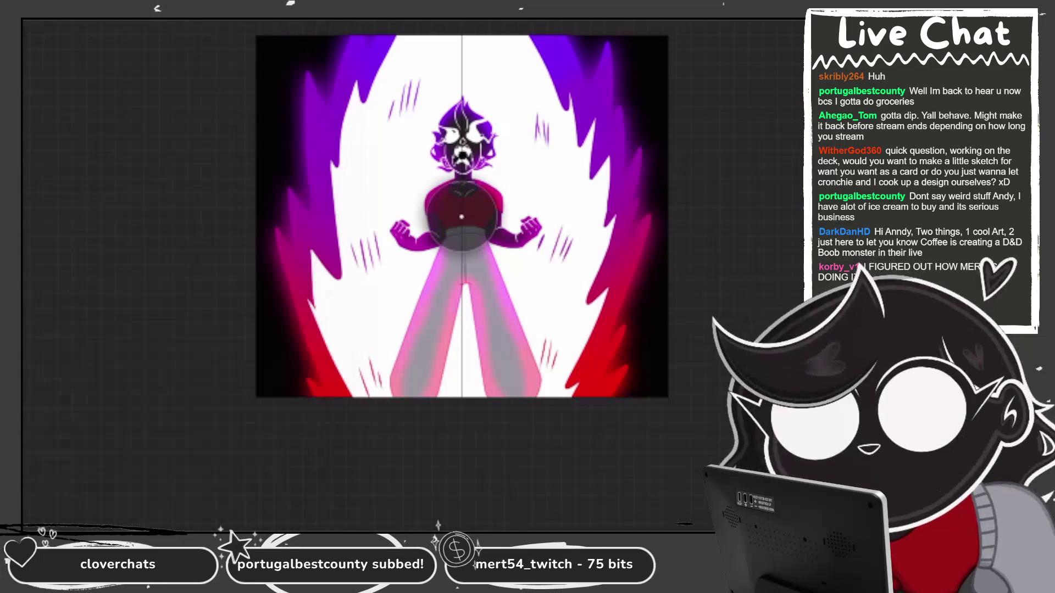
{"action": "mouse_move", "coordinate": [462, 217]}
{"action": "left_mouse_down"}
{"action": "mouse_move", "coordinate": [447, 188]}
{"action": "mouse_move", "coordinate": [454, 165]}
{"action": "mouse_move", "coordinate": [440, 164]}
{"action": "left_mouse_up"}
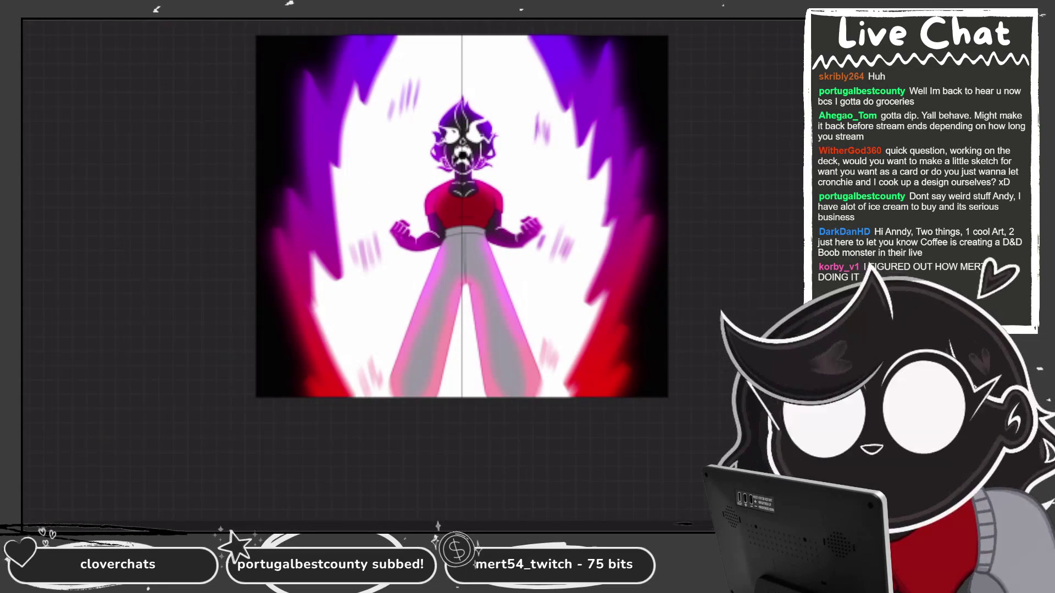
{"action": "left_click", "coordinate": [714, 380]}
{"action": "left_click", "coordinate": [90, 243]}
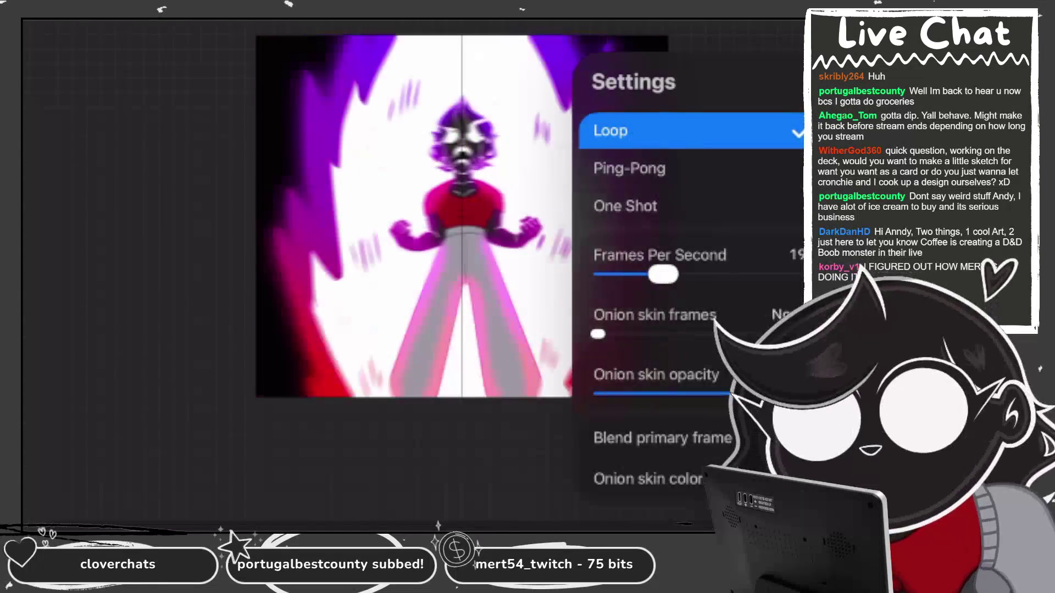
Raise the frame rate from 19 to 24 frames per second and preview the loop.
{"action": "left_click_drag", "start_coordinate": [670, 274], "coordinate": [682, 275]}
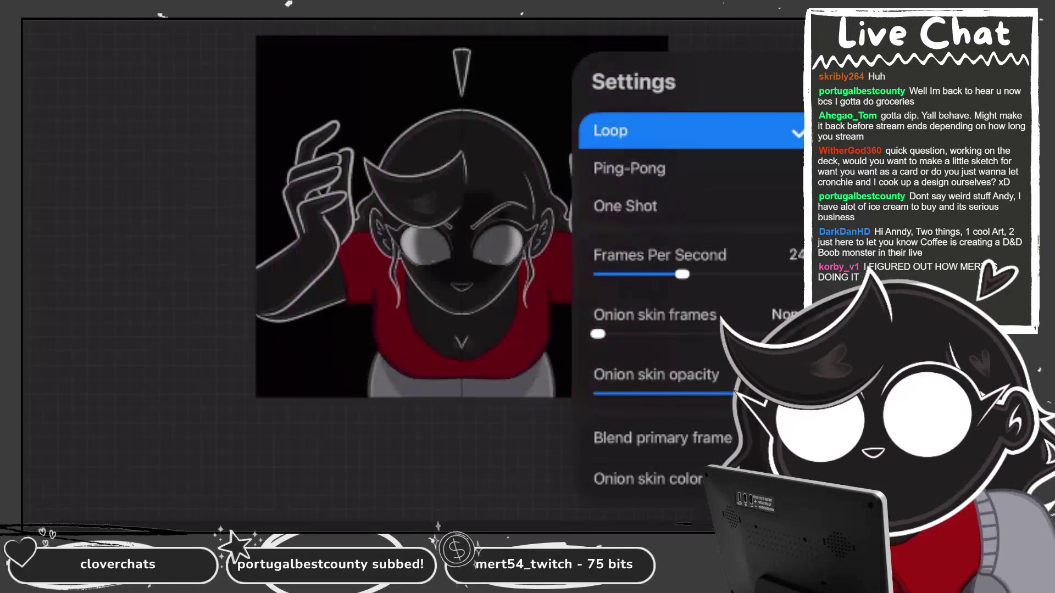
{"action": "key", "text": "Escape"}
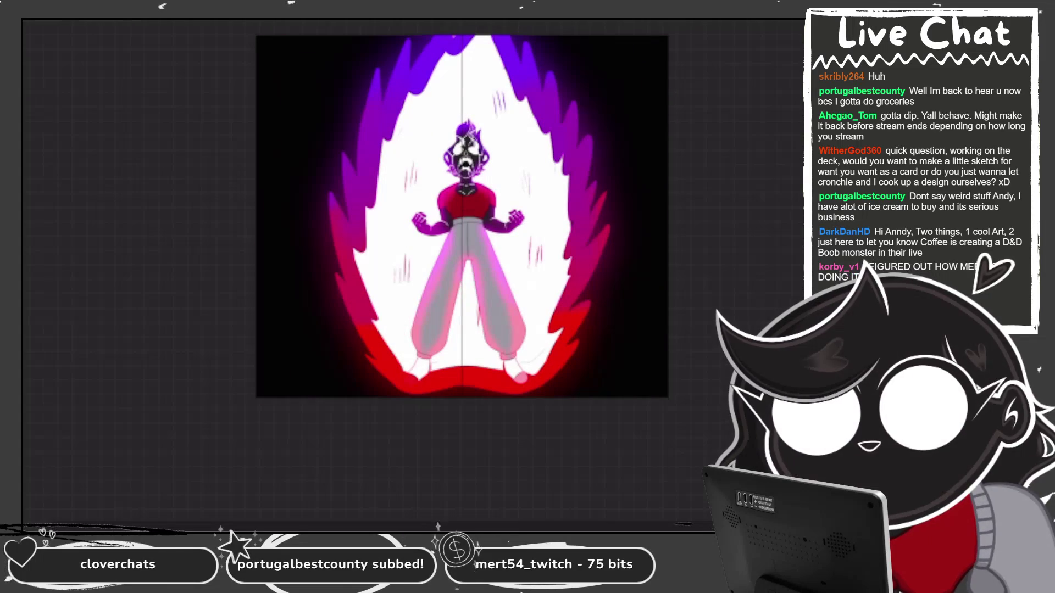
{"action": "key", "text": "ctrl+t"}
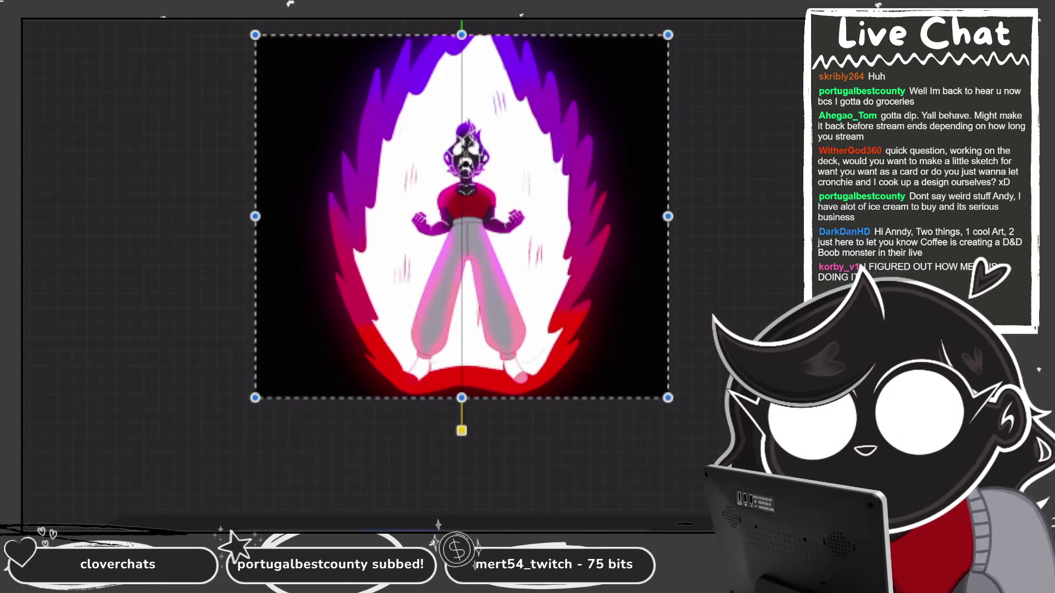
Pull the aura frame's top edge down slightly so the flames fit inside the canvas.
{"action": "left_click_drag", "start_coordinate": [461, 35], "coordinate": [462, 49]}
{"action": "key", "text": "Return"}
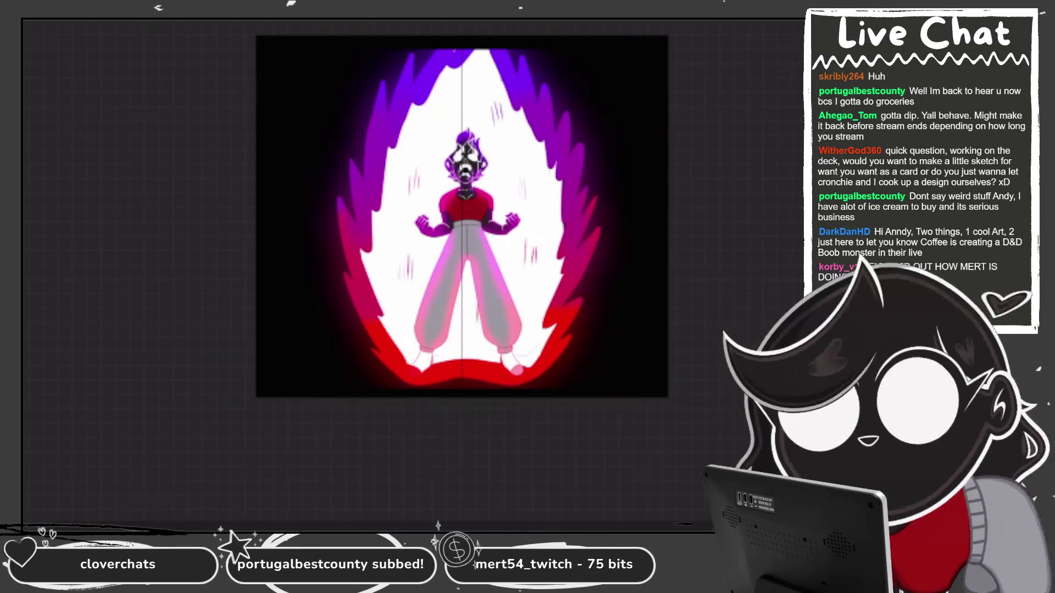
Open the layer list to show the blurred close-up frame of the character on black.
{"action": "key", "text": "l"}
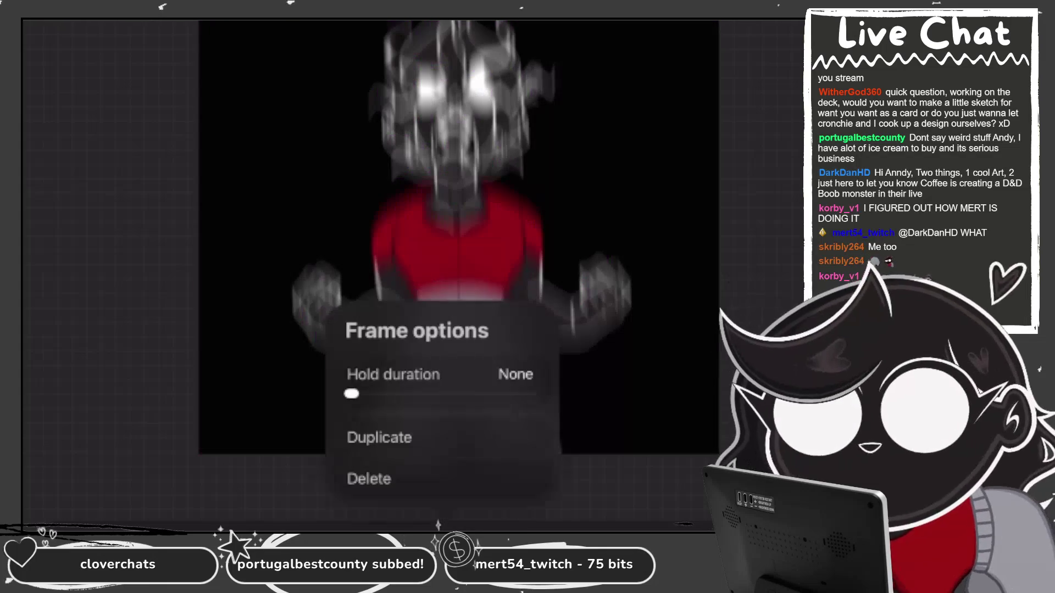
Duplicate the blurred close-up frame, stretch the copy wider, and play the animation.
{"action": "left_click", "coordinate": [379, 438]}
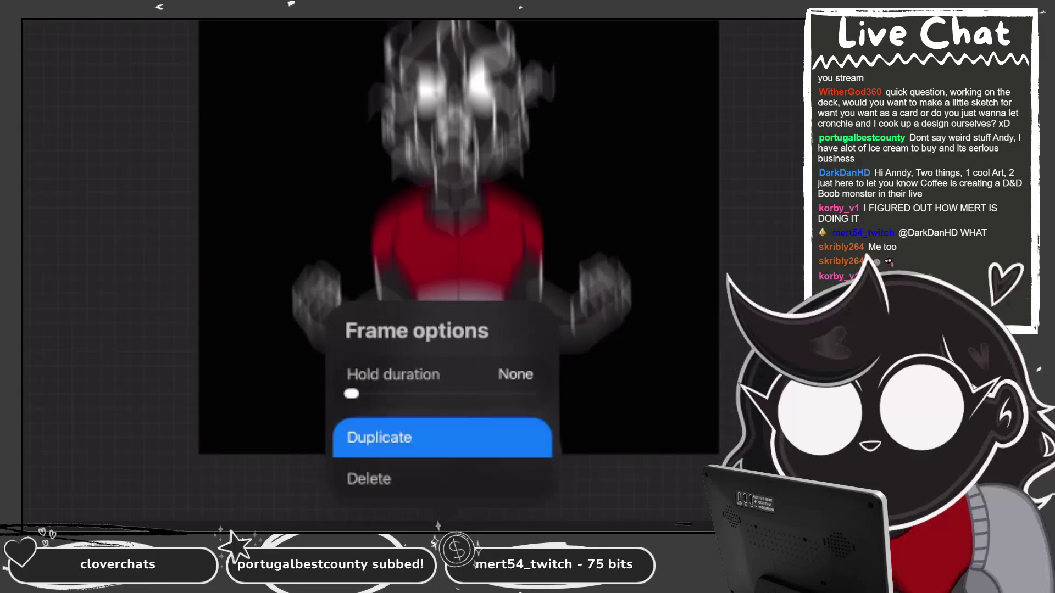
{"action": "mouse_move", "coordinate": [290, 453]}
{"action": "left_mouse_down"}
{"action": "mouse_move", "coordinate": [251, 454]}
{"action": "mouse_move", "coordinate": [212, 538]}
{"action": "mouse_move", "coordinate": [238, 536]}
{"action": "mouse_move", "coordinate": [223, 541]}
{"action": "left_mouse_up"}
{"action": "key", "text": "space"}
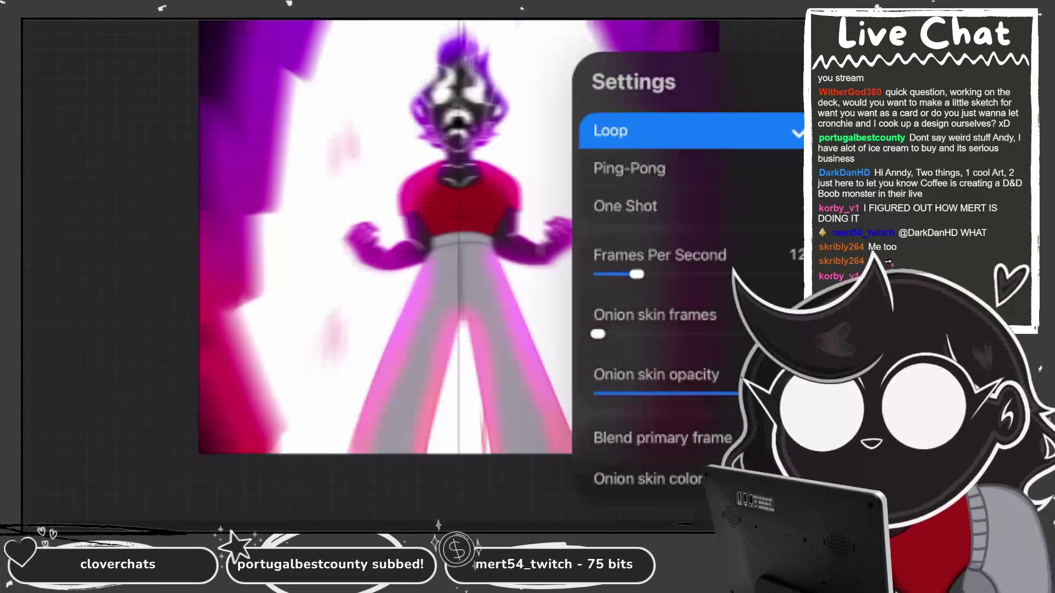
Change Frames Per Second from 12 to 23 and watch the loop play through.
{"action": "left_click_drag", "start_coordinate": [637, 274], "coordinate": [681, 274]}
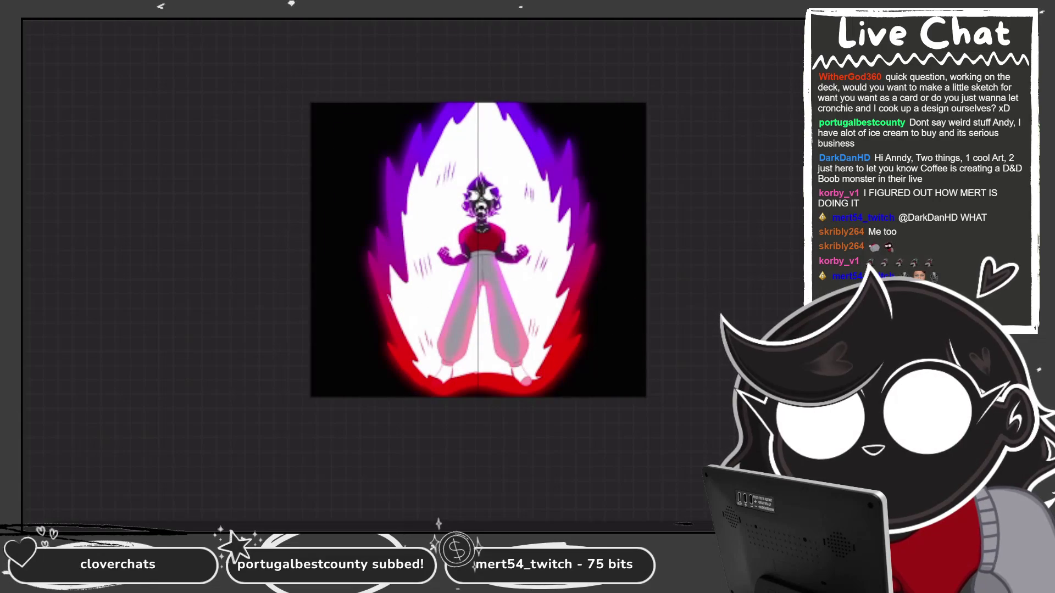
Duplicate the current frame and step through the neighbouring timeline frames.
{"action": "left_click", "coordinate": [442, 528]}
{"action": "left_click", "coordinate": [442, 438]}
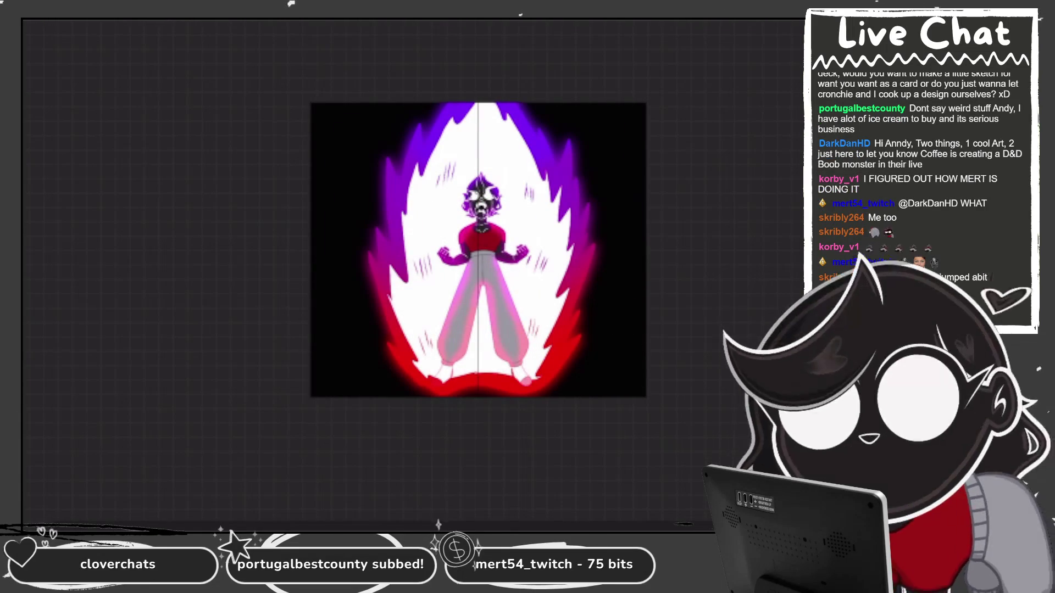
{"action": "left_click", "coordinate": [442, 527]}
{"action": "left_click", "coordinate": [442, 438]}
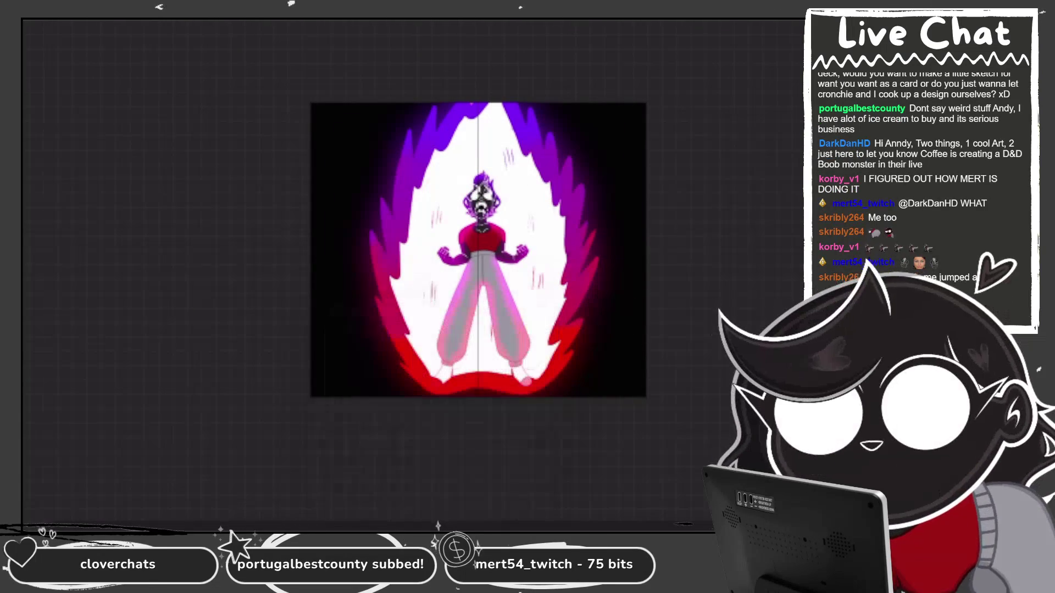
{"action": "left_click", "coordinate": [438, 527]}
{"action": "left_click", "coordinate": [443, 438]}
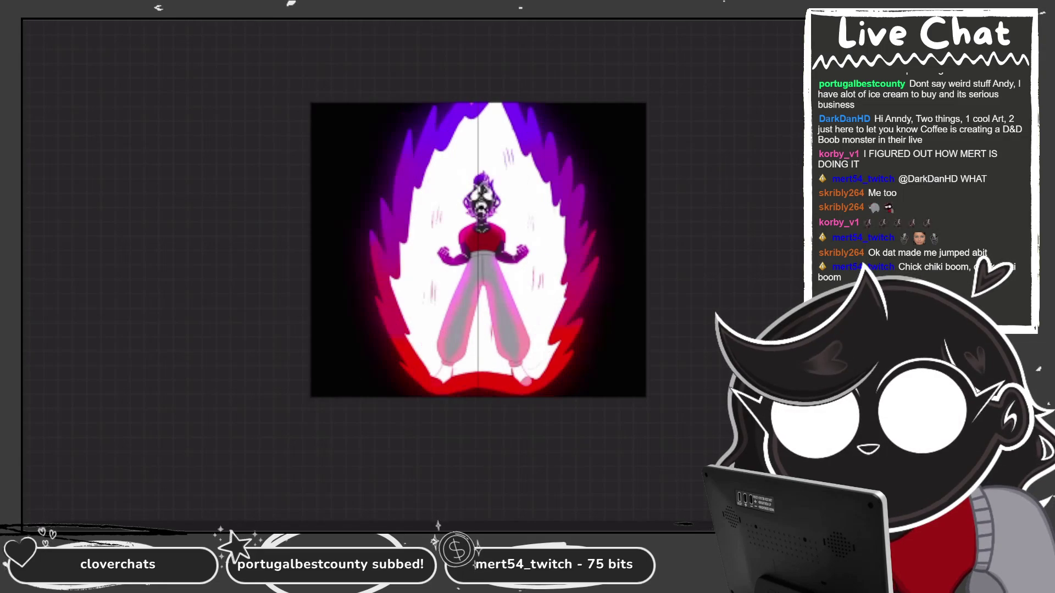
Keep stepping through frames until the close-up with both fists raised is showing.
{"action": "left_click", "coordinate": [438, 525]}
{"action": "left_click", "coordinate": [438, 524]}
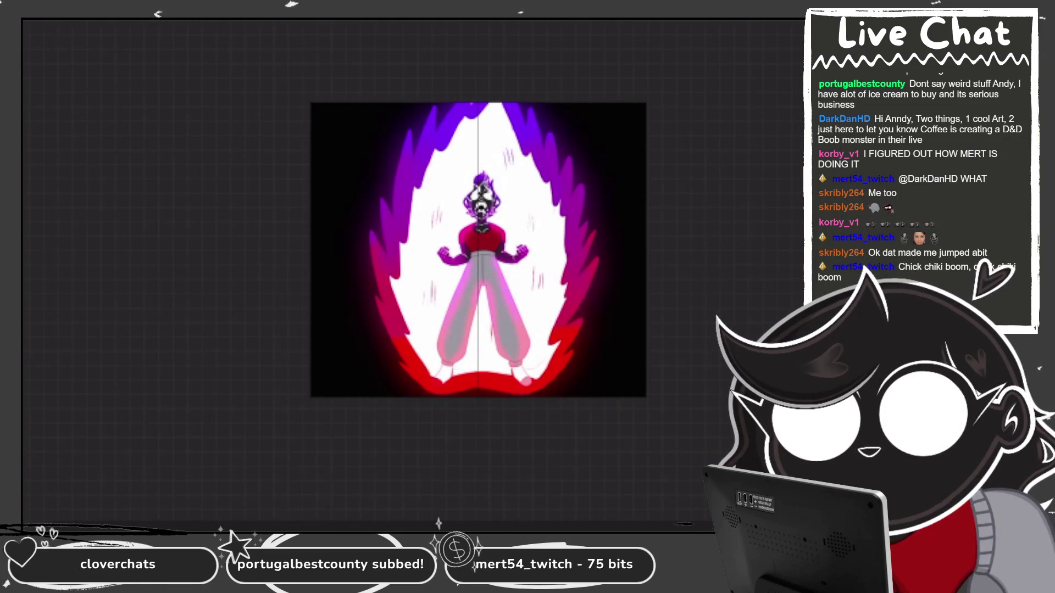
{"action": "left_click", "coordinate": [438, 524]}
{"action": "left_click", "coordinate": [439, 524]}
{"action": "left_click", "coordinate": [439, 524]}
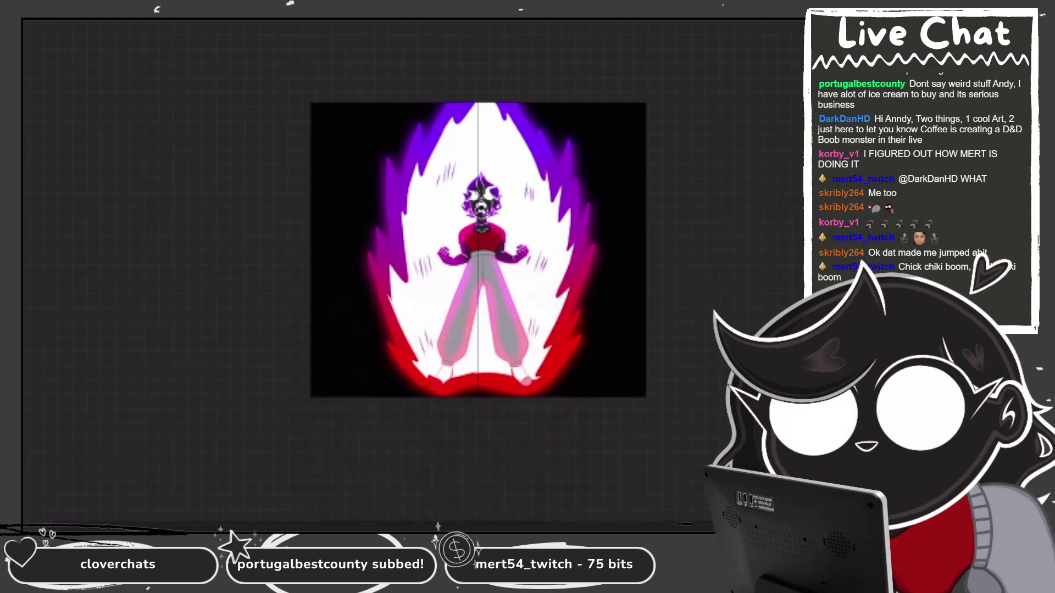
{"action": "left_click", "coordinate": [438, 525]}
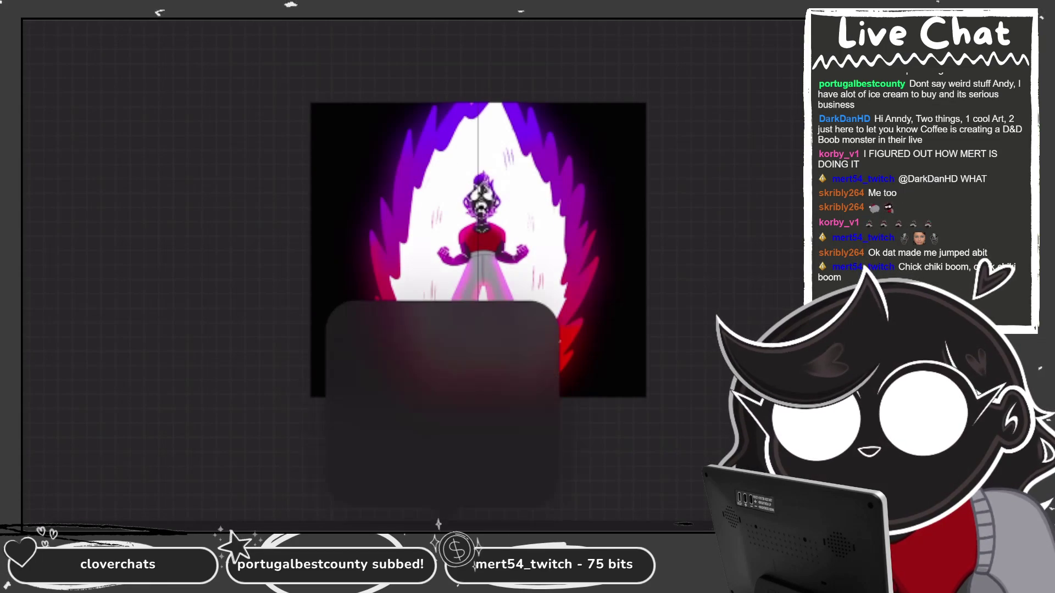
{"action": "left_click", "coordinate": [439, 523]}
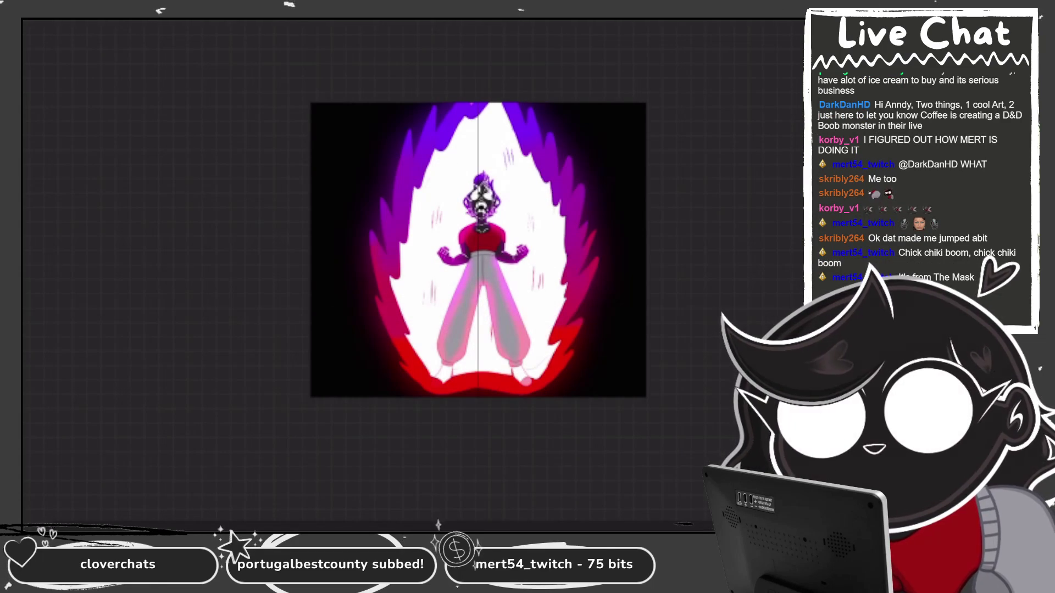
{"action": "left_click", "coordinate": [438, 524]}
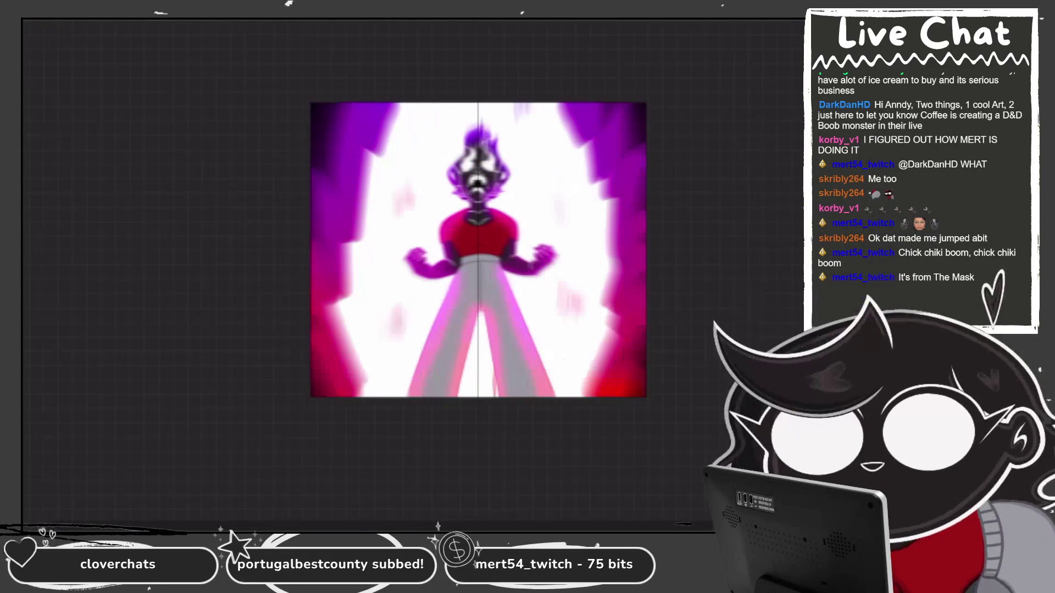
Add a new layer above Layer 30, undoing an accidental merge with the inserted image.
{"action": "key", "text": "l"}
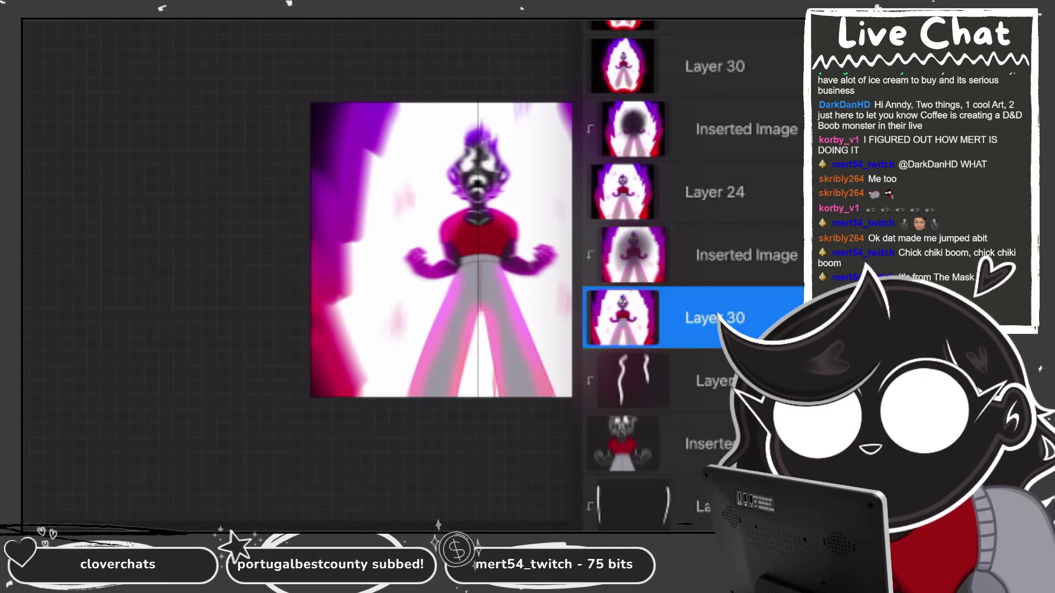
{"action": "key", "text": "ctrl+shift+n"}
{"action": "left_click_drag", "start_coordinate": [714, 255], "coordinate": [714, 318]}
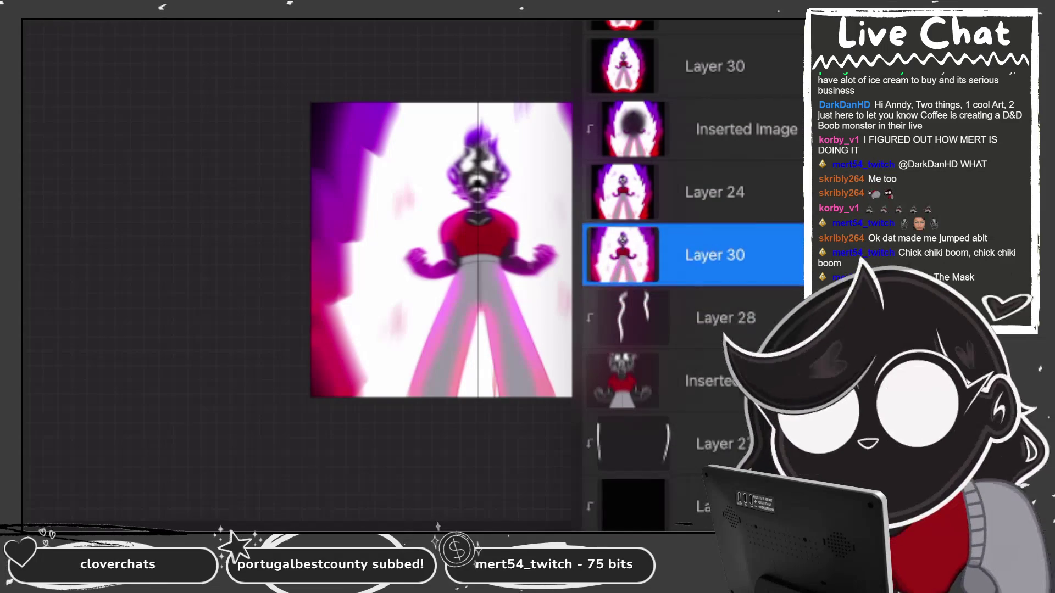
{"action": "key", "text": "ctrl+shift+n"}
{"action": "left_click", "coordinate": [714, 255]}
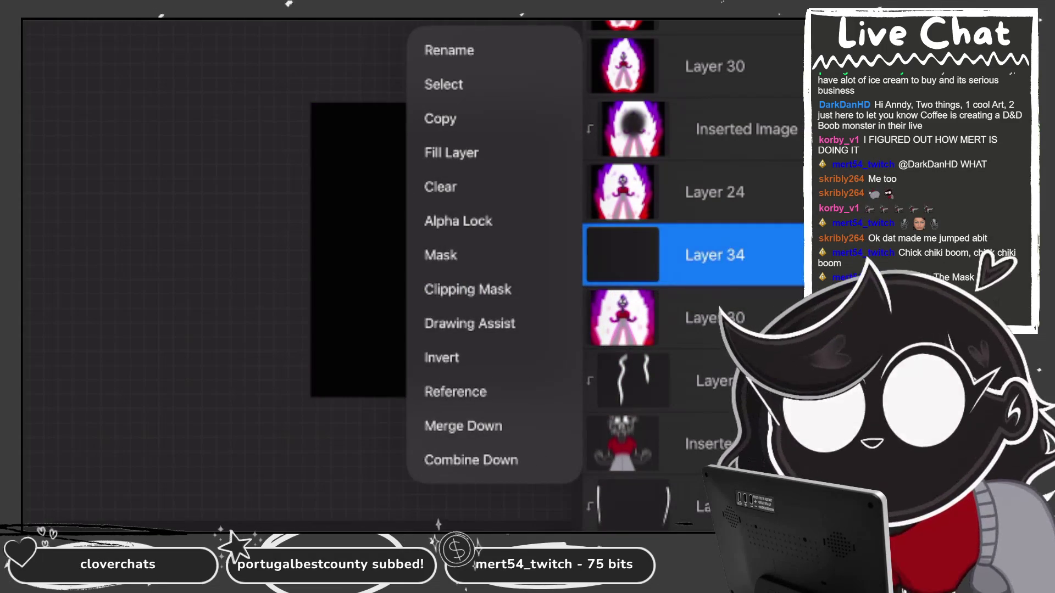
Toggle drawing assist on and back off, then clear Layer 34's black fill.
{"action": "left_click", "coordinate": [469, 323]}
{"action": "left_click", "coordinate": [715, 255]}
{"action": "left_click", "coordinate": [470, 323]}
{"action": "left_click", "coordinate": [714, 255]}
{"action": "left_click", "coordinate": [440, 182]}
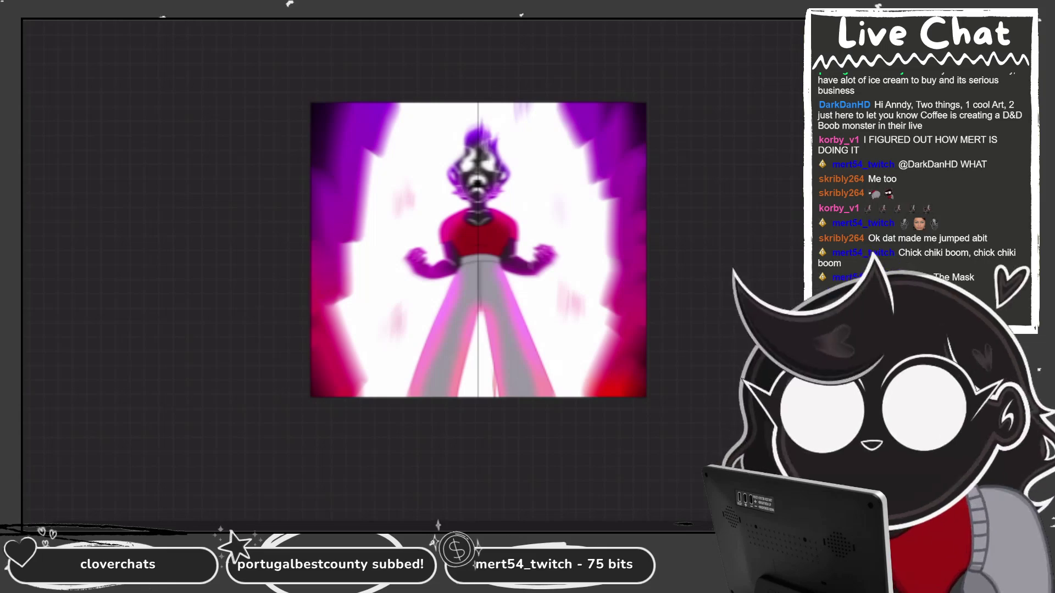
Draw white streaks across the chest and upper right, filling the upper-right shape white.
{"action": "left_click_drag", "start_coordinate": [505, 215], "coordinate": [484, 258]}
{"action": "left_click_drag", "start_coordinate": [574, 144], "coordinate": [640, 113]}
{"action": "left_click_drag", "start_coordinate": [514, 219], "coordinate": [486, 252]}
{"action": "mouse_move", "coordinate": [588, 168]}
{"action": "left_mouse_down"}
{"action": "mouse_move", "coordinate": [646, 146]}
{"action": "mouse_move", "coordinate": [632, 113]}
{"action": "mouse_move", "coordinate": [646, 103]}
{"action": "left_mouse_up"}
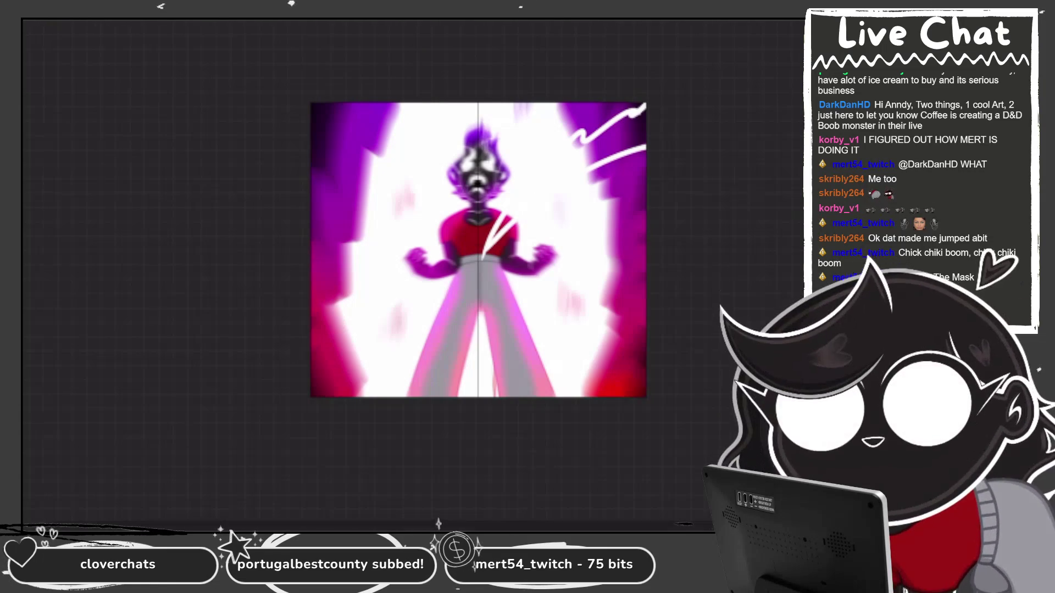
{"action": "left_click", "coordinate": [615, 138]}
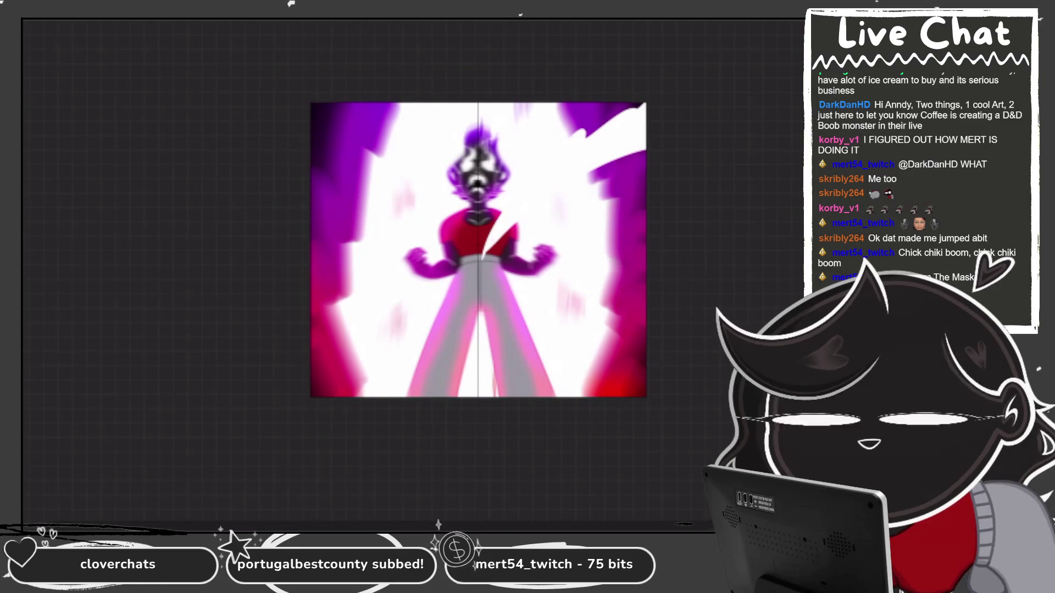
Draw jagged white streaks along the lower left and bottom centre, filling them white.
{"action": "left_click_drag", "start_coordinate": [414, 368], "coordinate": [459, 394]}
{"action": "mouse_move", "coordinate": [310, 255]}
{"action": "left_mouse_down"}
{"action": "mouse_move", "coordinate": [340, 303]}
{"action": "mouse_move", "coordinate": [332, 318]}
{"action": "mouse_move", "coordinate": [362, 396]}
{"action": "left_mouse_up"}
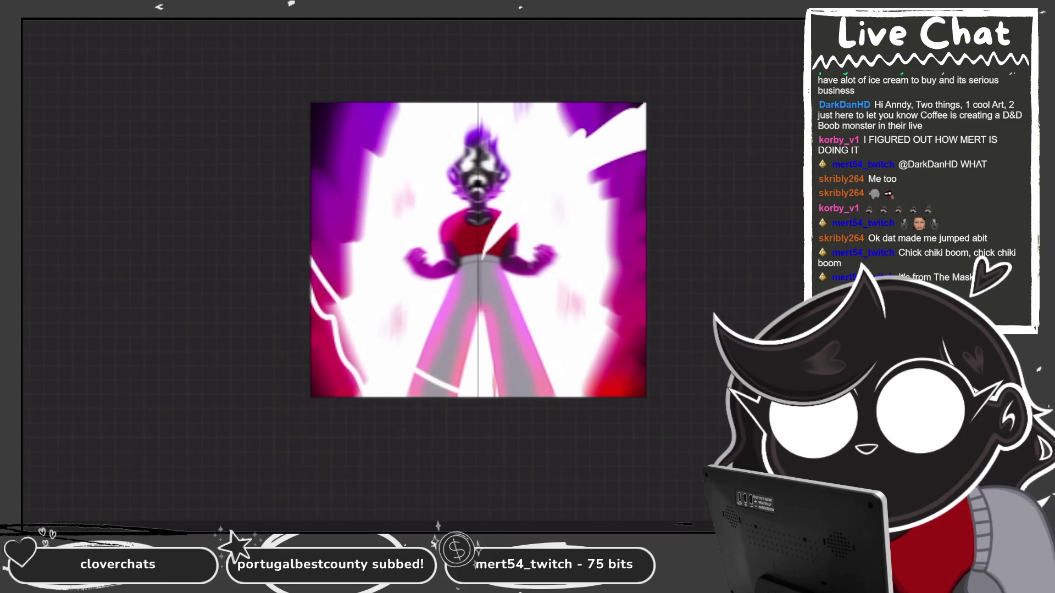
{"action": "left_click", "coordinate": [478, 247]}
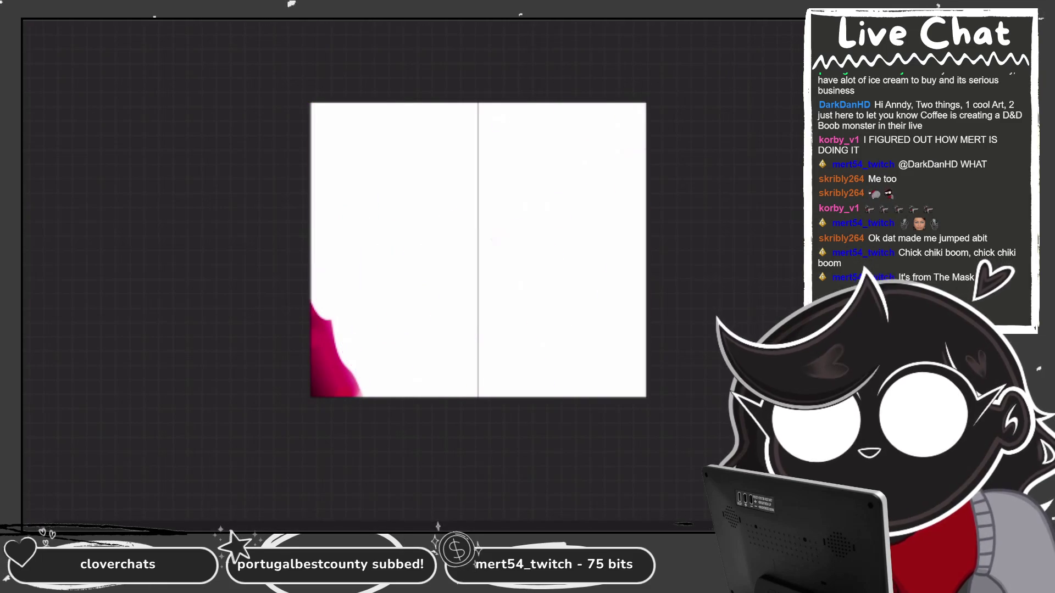
{"action": "key", "text": "ctrl+z"}
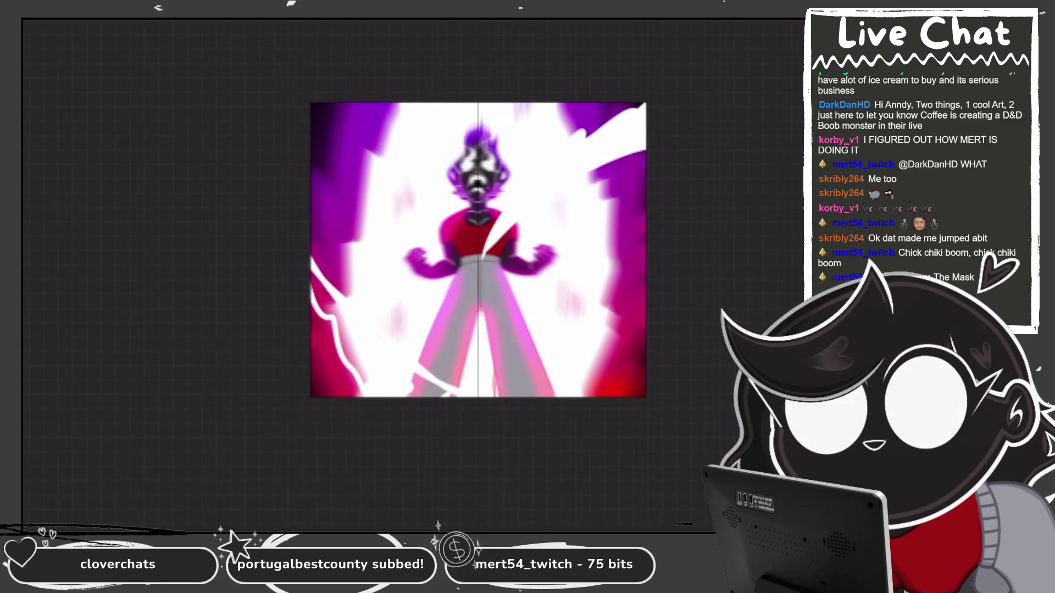
{"action": "left_click", "coordinate": [336, 340]}
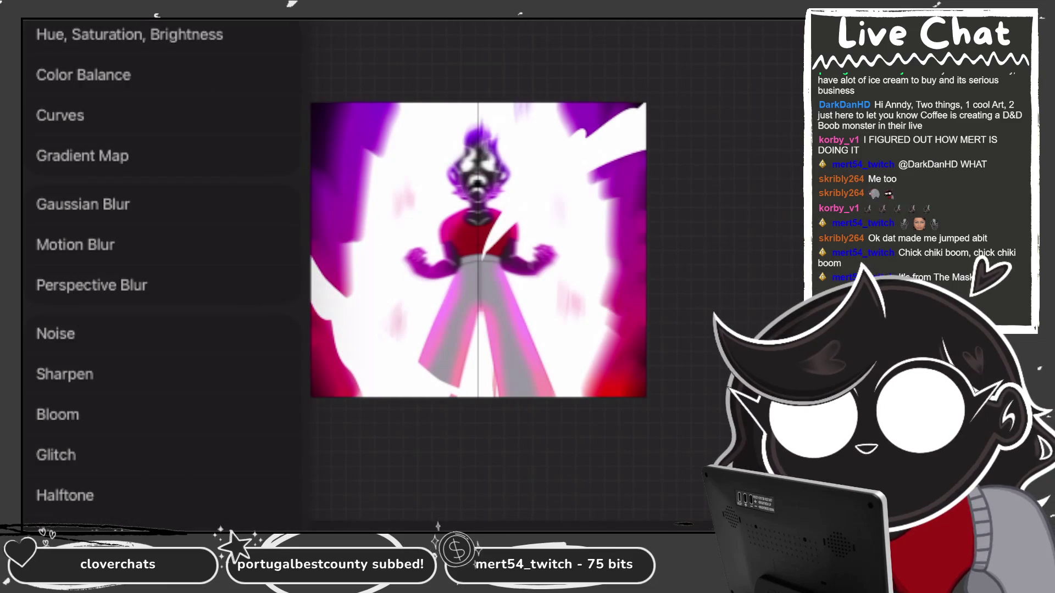
Motion-blur the white streaks, add a curved upper-left streak, then move to the next frame.
{"action": "left_click", "coordinate": [75, 244]}
{"action": "left_click_drag", "start_coordinate": [440, 247], "coordinate": [538, 248]}
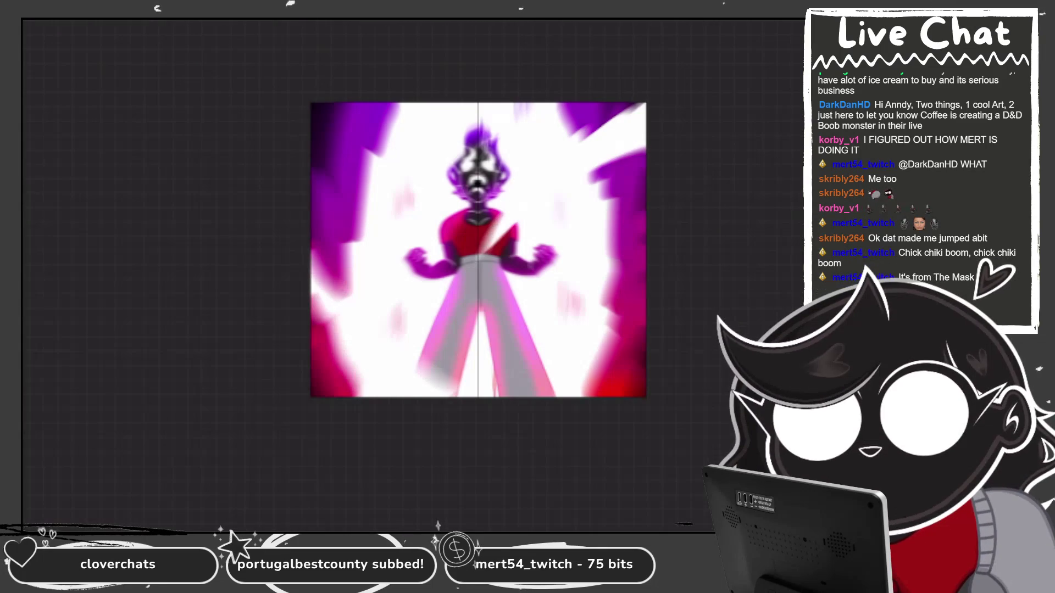
{"action": "left_click_drag", "start_coordinate": [312, 112], "coordinate": [384, 155]}
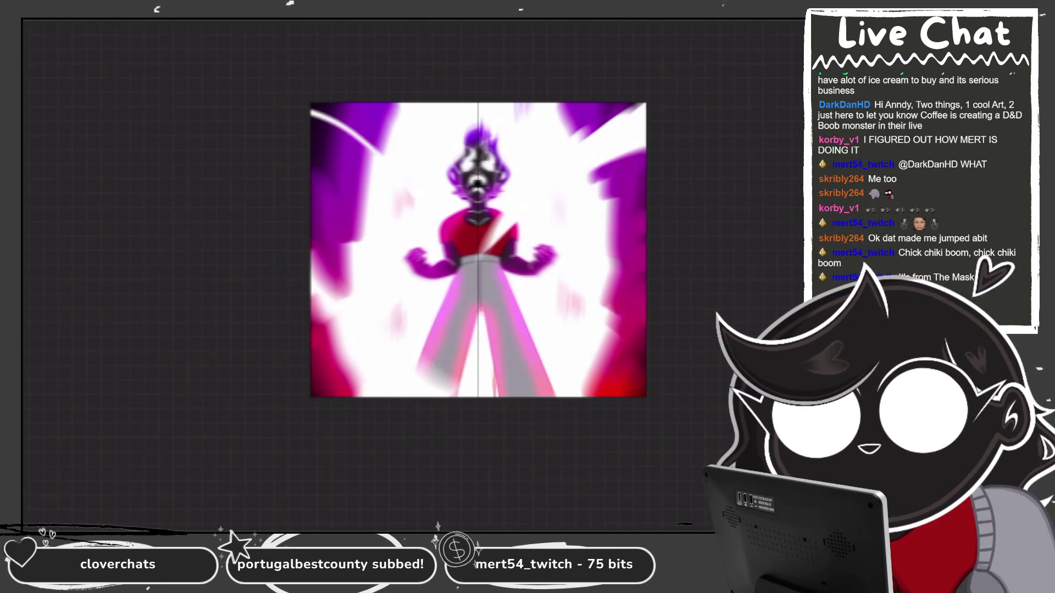
{"action": "key", "text": "ctrl+z"}
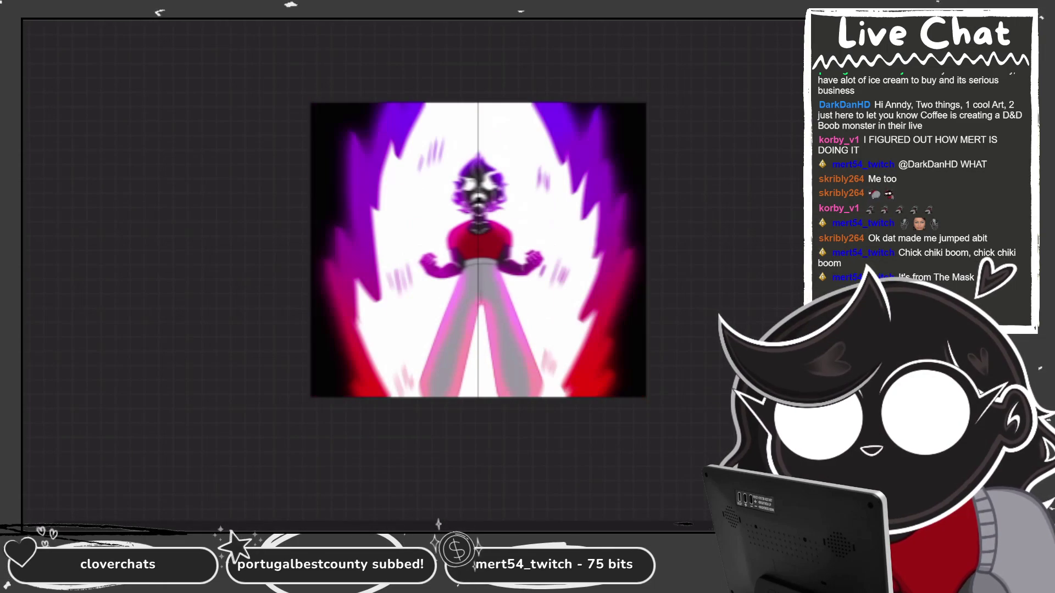
{"action": "key", "text": "l"}
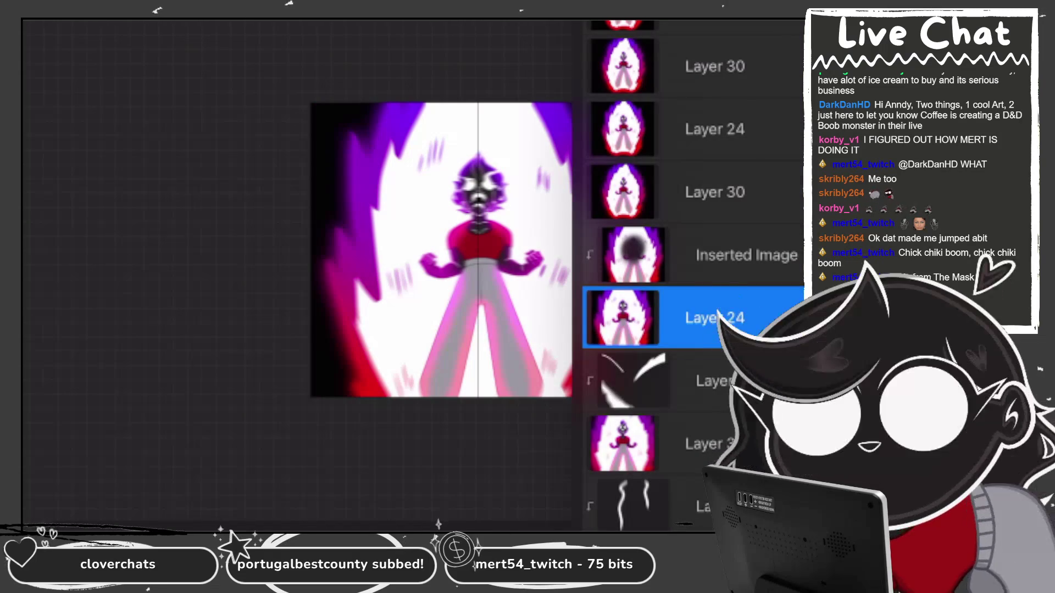
Add a new layer clipped as a Clipping Mask to the full-body flame frame image.
{"action": "left_click", "coordinate": [715, 255]}
{"action": "left_click", "coordinate": [468, 290]}
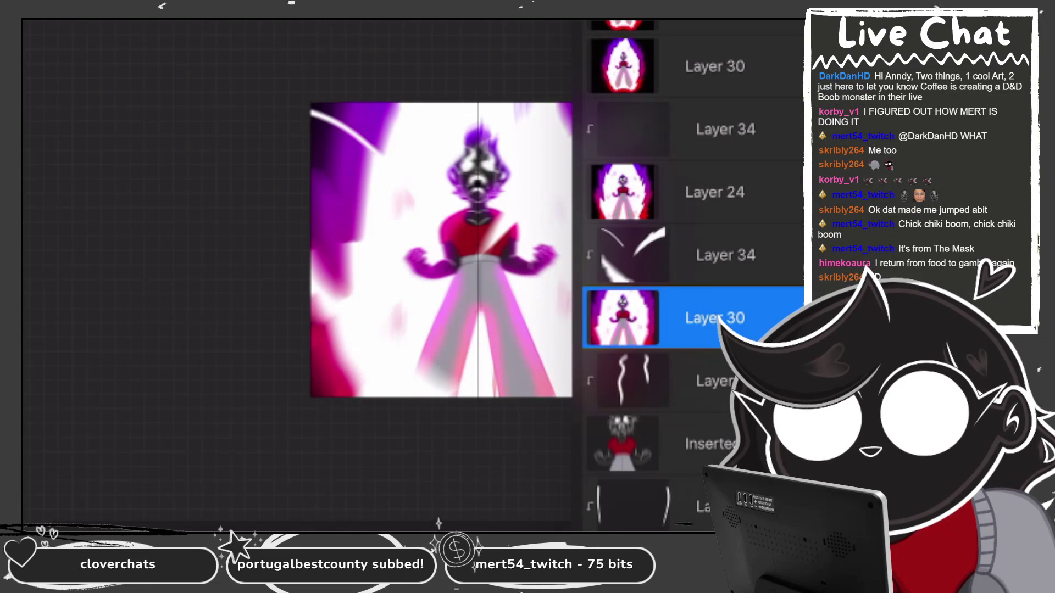
{"action": "left_click", "coordinate": [714, 317]}
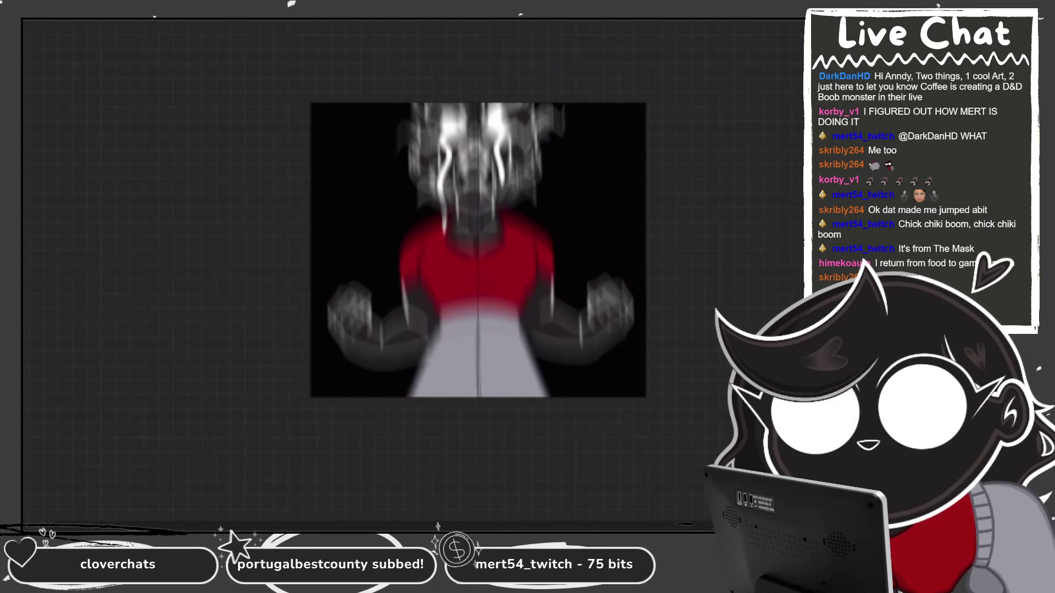
Invert the colours of the Inserted Image layer through its Layer Options.
{"action": "left_click", "coordinate": [715, 317]}
{"action": "left_click", "coordinate": [441, 420]}
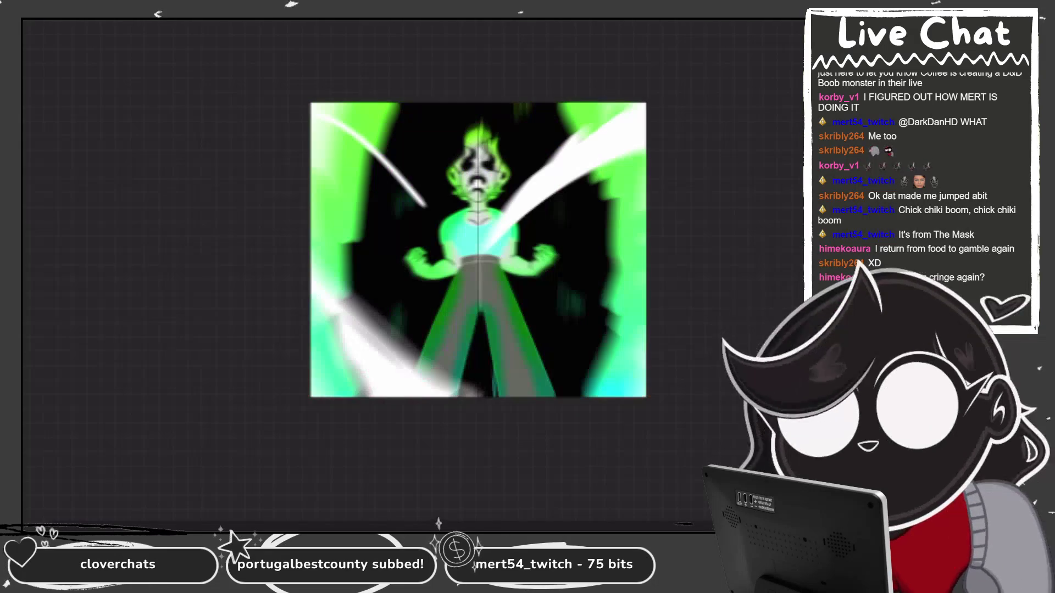
{"action": "left_click", "coordinate": [717, 317]}
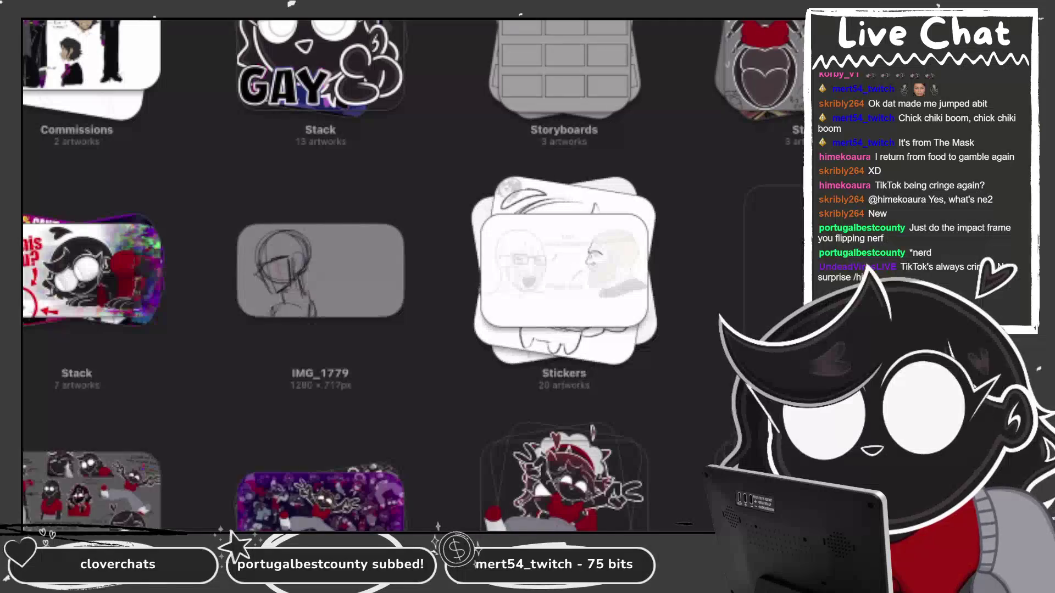
Back out of a wrong artwork in the gallery and reopen Hype Train Start.
{"action": "scroll", "coordinate": [412, 275], "scroll_direction": "down", "scroll_amount": 5}
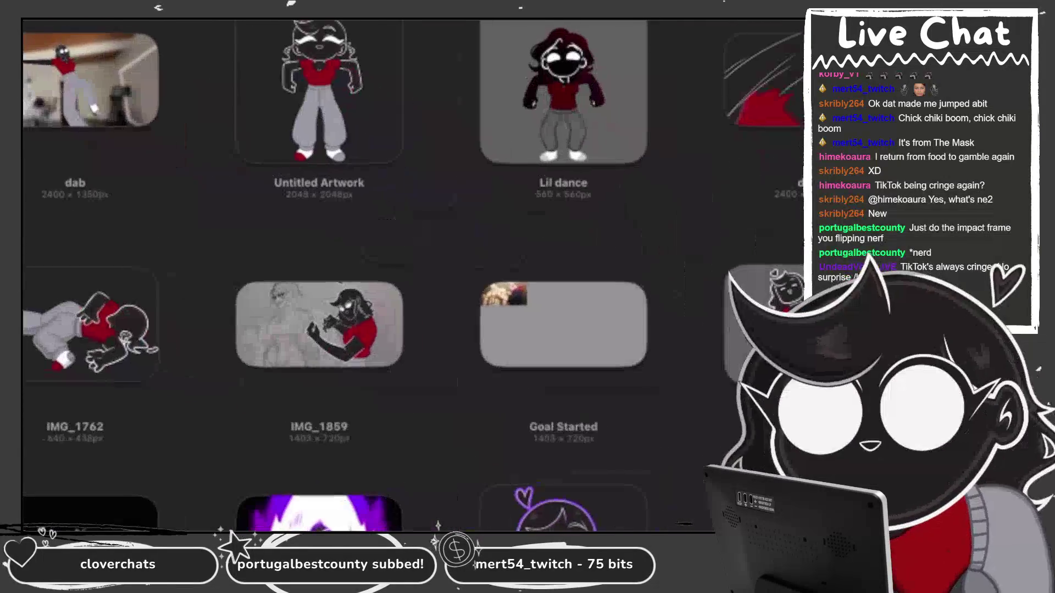
{"action": "scroll", "coordinate": [412, 275], "scroll_direction": "down", "scroll_amount": 5}
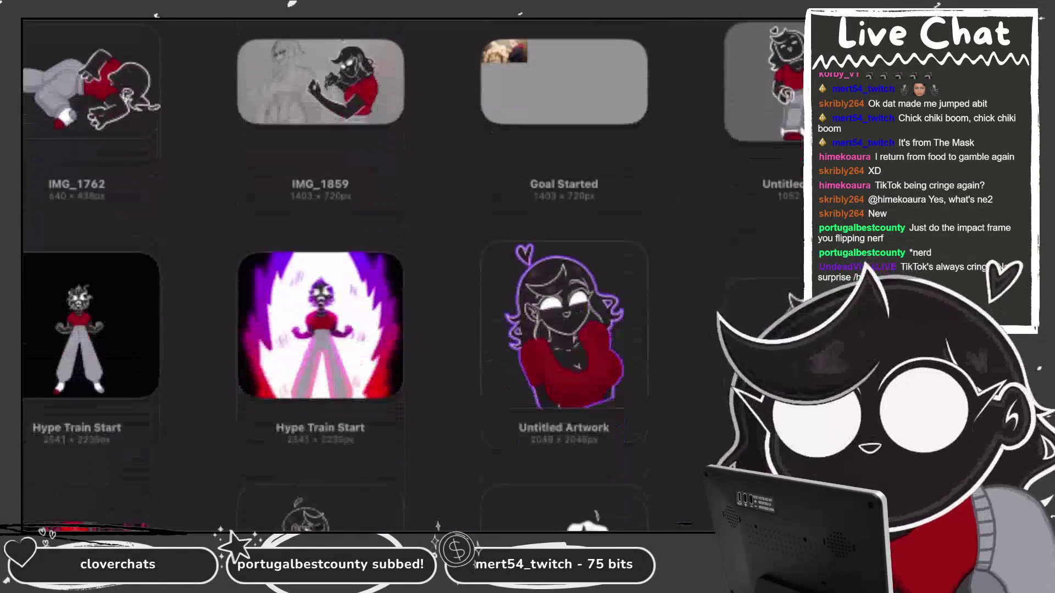
{"action": "scroll", "coordinate": [412, 274], "scroll_direction": "down", "scroll_amount": 5}
{"action": "left_click", "coordinate": [563, 258]}
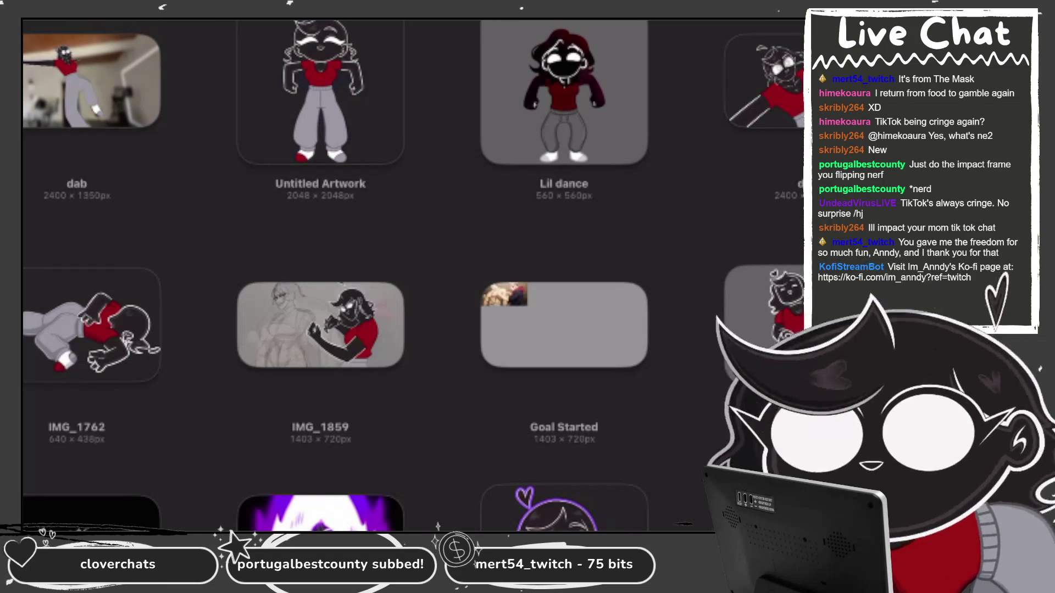
{"action": "scroll", "coordinate": [413, 276], "scroll_direction": "down", "scroll_amount": 3}
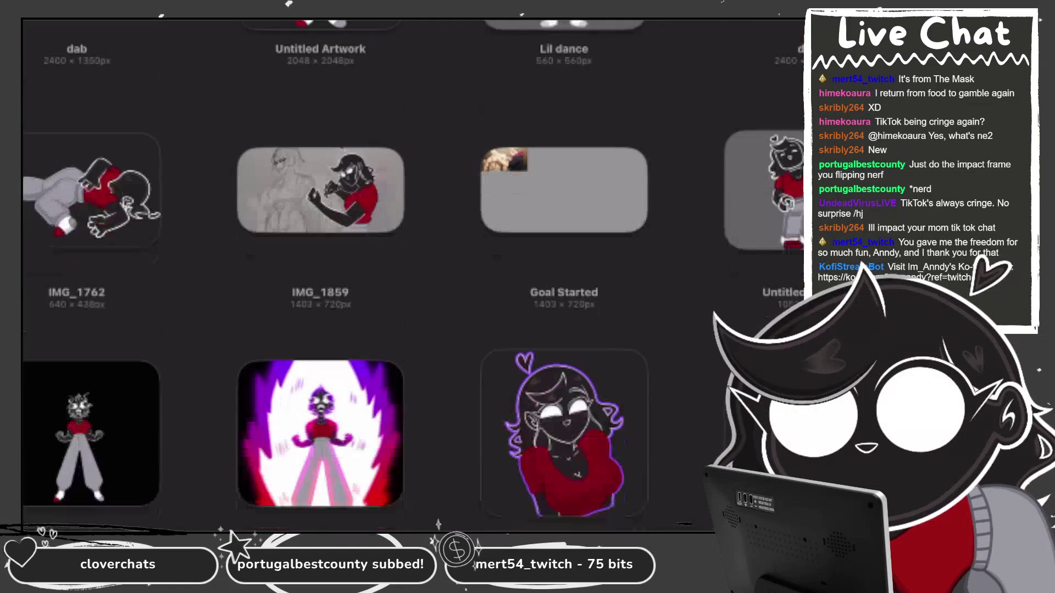
{"action": "left_click", "coordinate": [320, 413]}
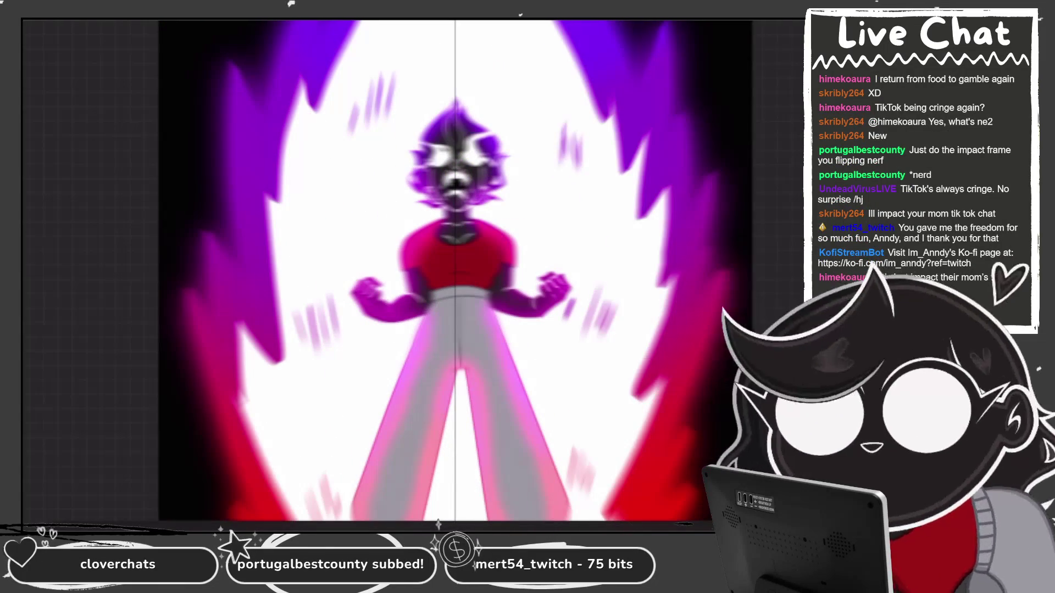
Select Layer 34, the white curved streaks layer.
{"action": "left_click", "coordinate": [725, 255]}
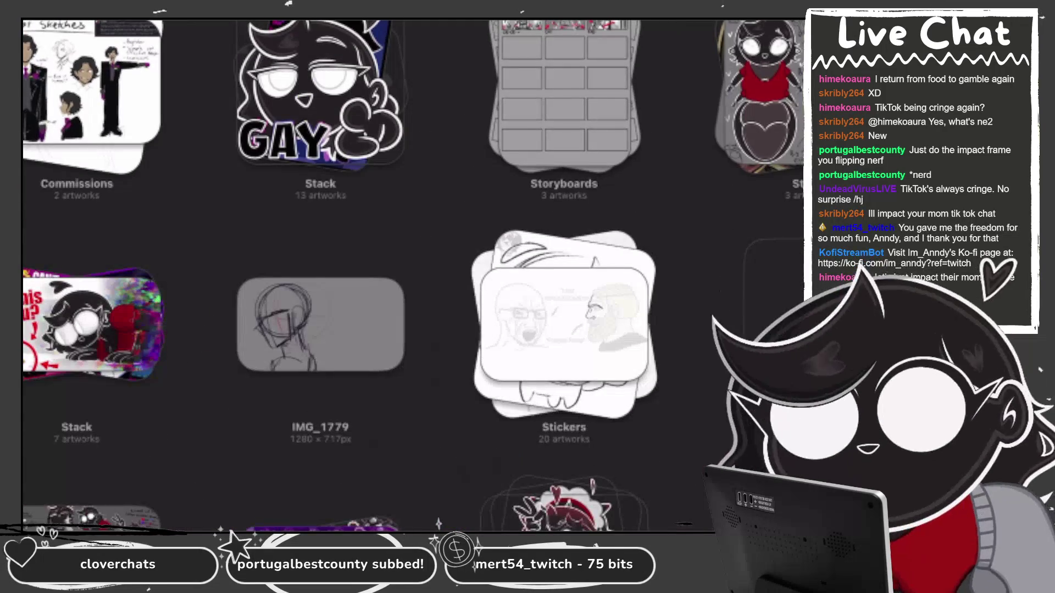
Find the stack with dab, Lil dance and Goal Started in the gallery and open it.
{"action": "scroll", "coordinate": [412, 275], "scroll_direction": "down", "scroll_amount": 5}
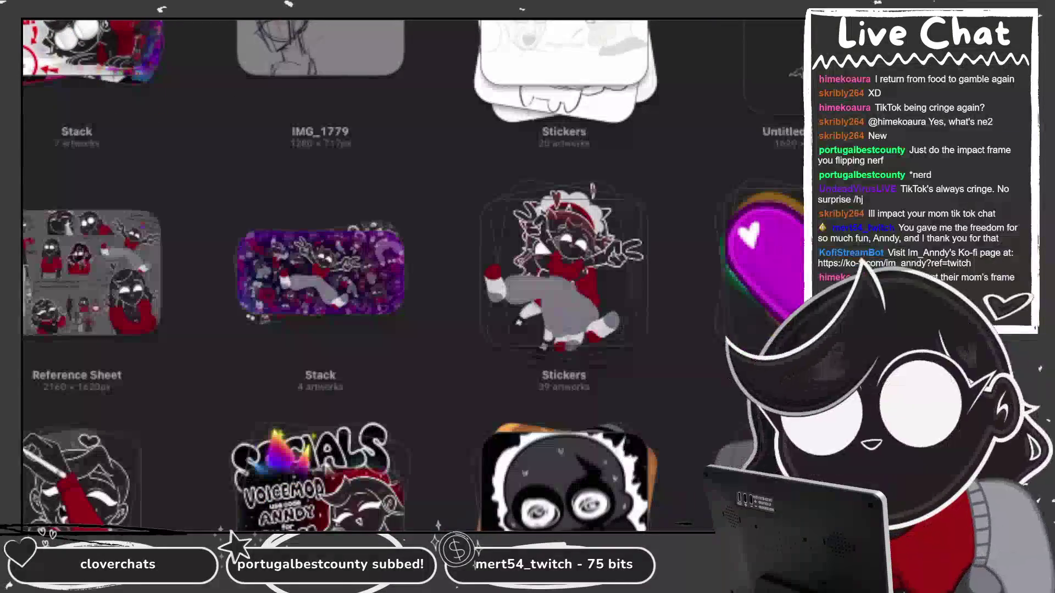
{"action": "scroll", "coordinate": [412, 275], "scroll_direction": "down", "scroll_amount": 15}
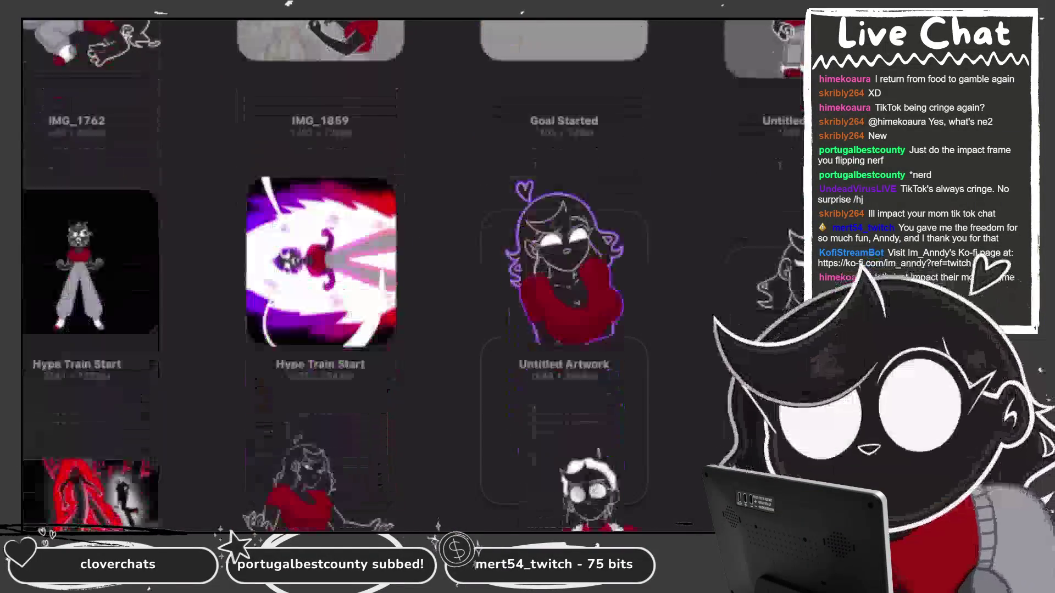
{"action": "scroll", "coordinate": [412, 275], "scroll_direction": "down", "scroll_amount": 4}
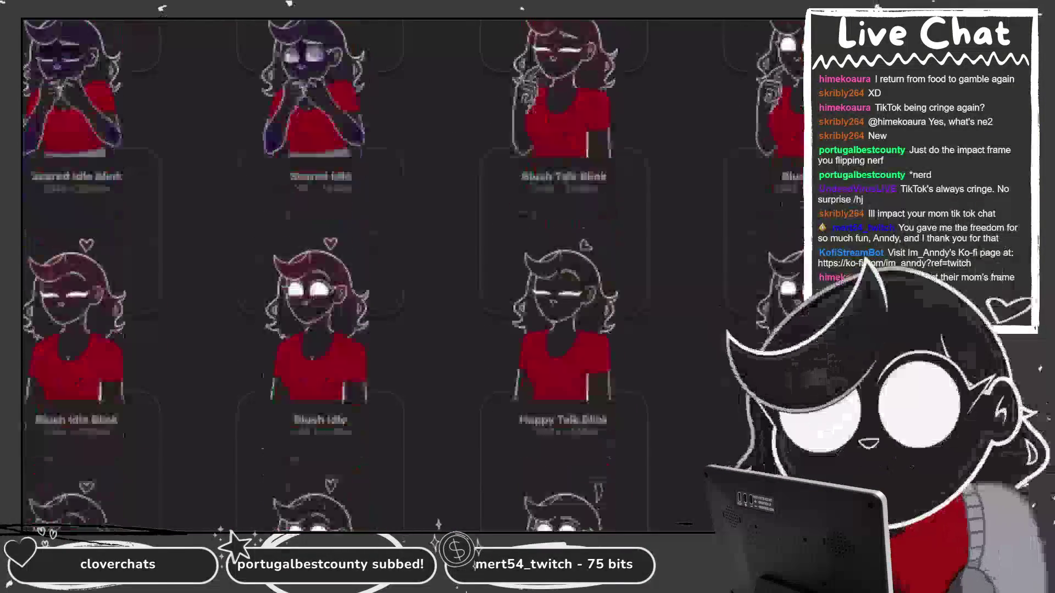
{"action": "scroll", "coordinate": [412, 275], "scroll_direction": "down", "scroll_amount": 5}
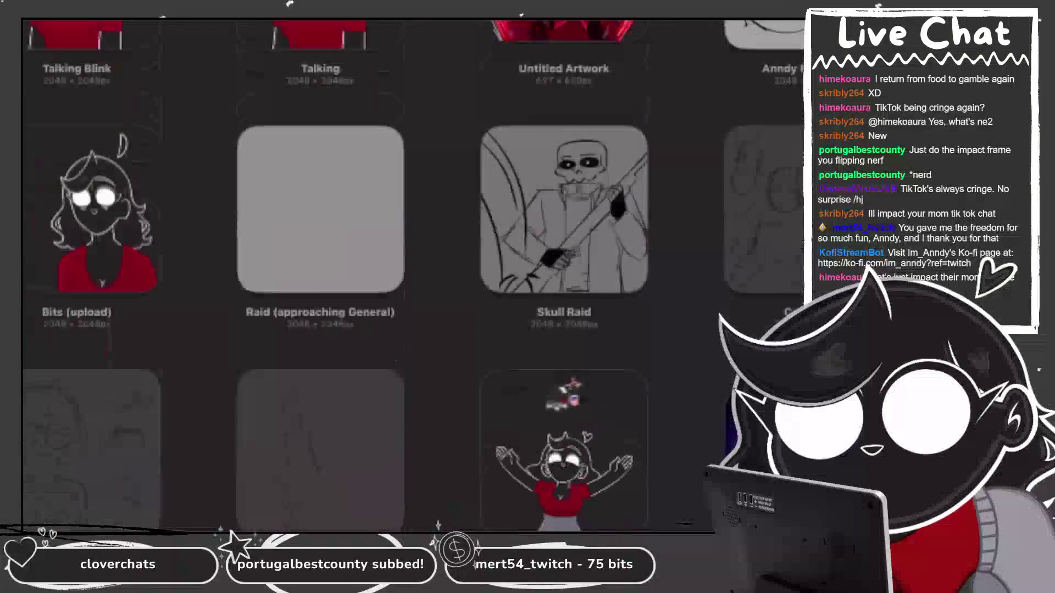
{"action": "scroll", "coordinate": [412, 275], "scroll_direction": "up", "scroll_amount": 3}
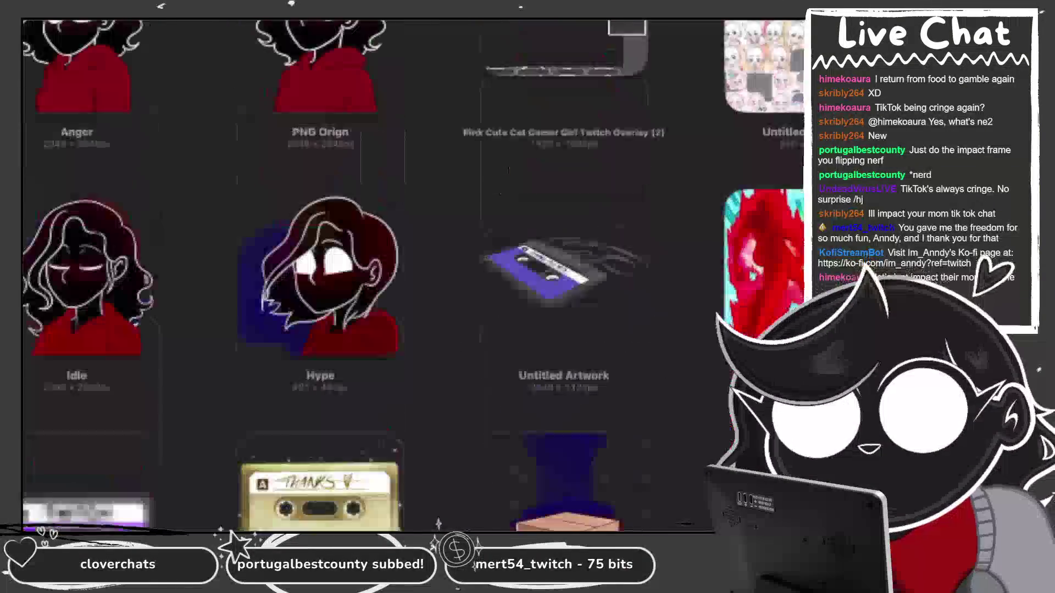
{"action": "scroll", "coordinate": [412, 274], "scroll_direction": "up", "scroll_amount": 5}
{"action": "scroll", "coordinate": [412, 274], "scroll_direction": "up", "scroll_amount": 5}
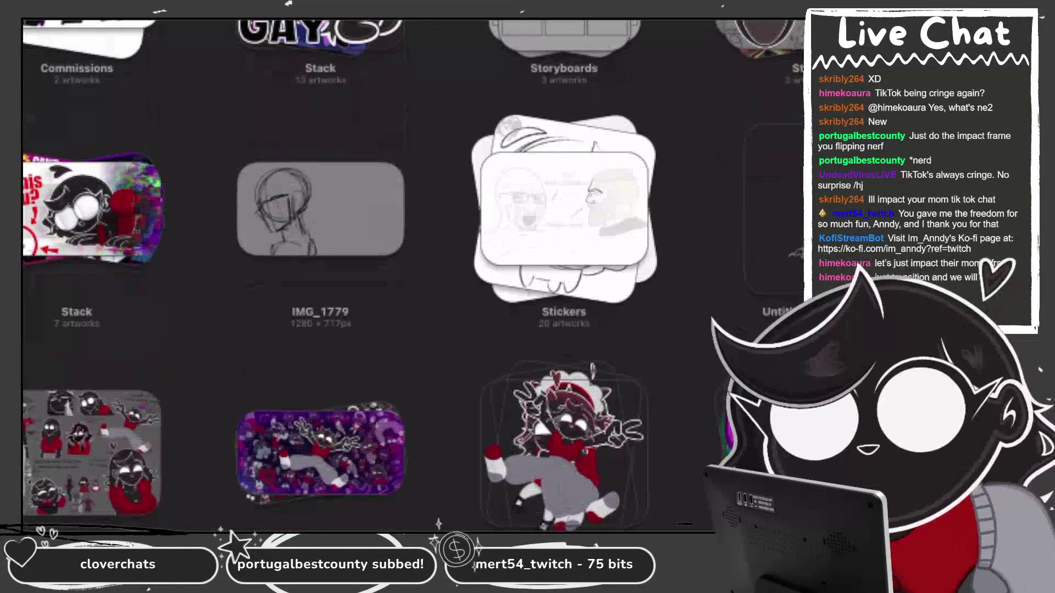
{"action": "scroll", "coordinate": [412, 275], "scroll_direction": "down", "scroll_amount": 4}
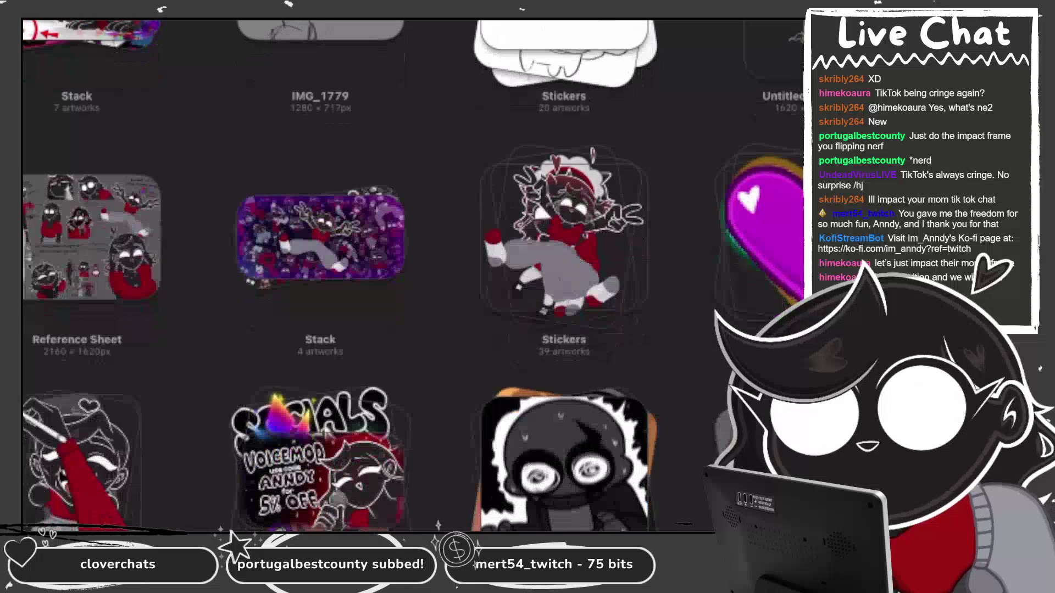
{"action": "scroll", "coordinate": [412, 275], "scroll_direction": "down", "scroll_amount": 2}
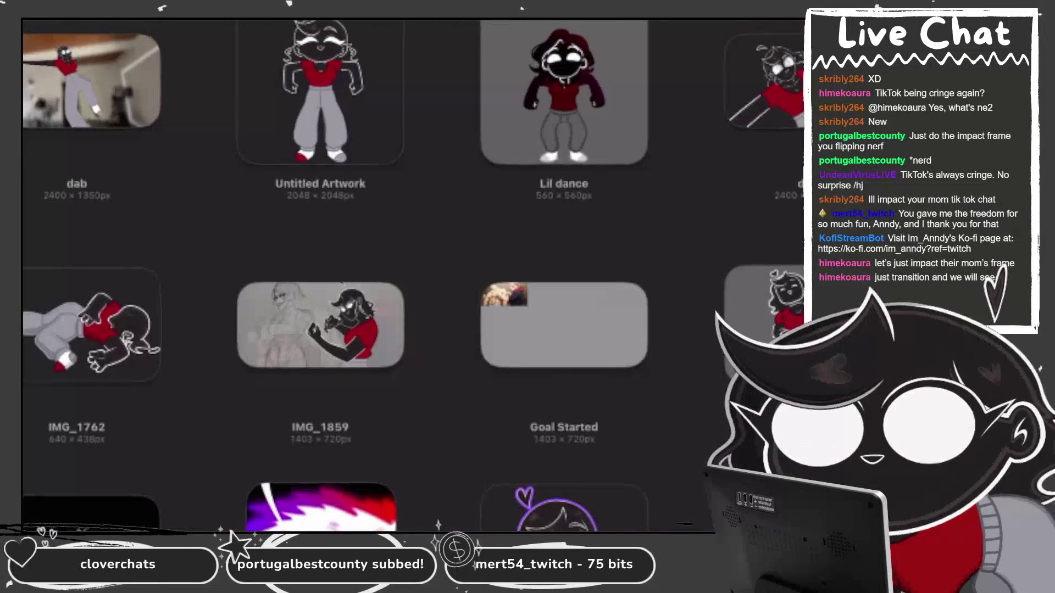
{"action": "scroll", "coordinate": [412, 275], "scroll_direction": "down", "scroll_amount": 1}
{"action": "scroll", "coordinate": [412, 275], "scroll_direction": "down", "scroll_amount": 2}
{"action": "left_click", "coordinate": [351, 423]}
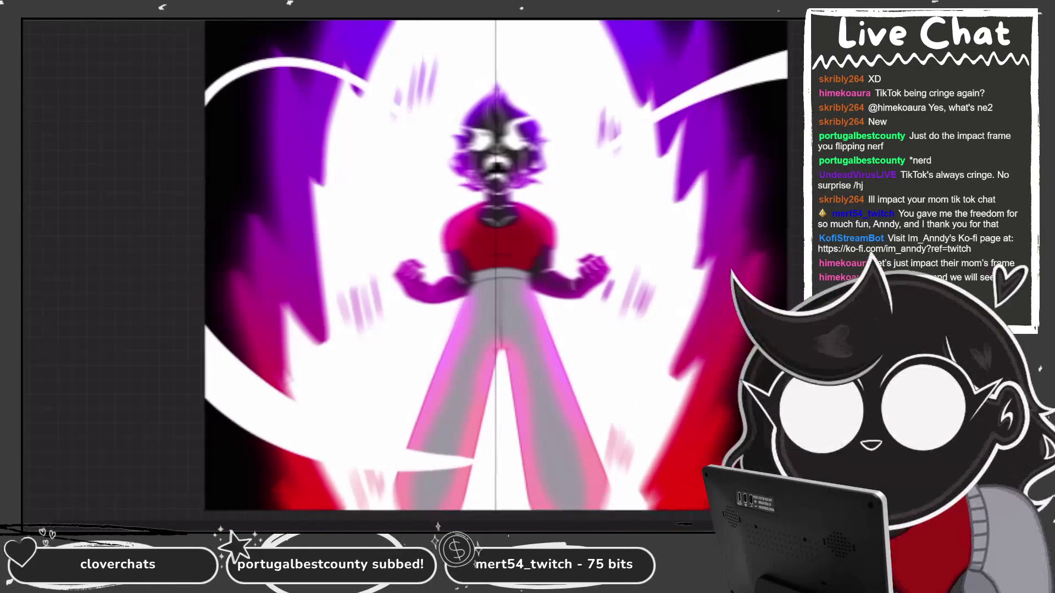
{"action": "scroll", "coordinate": [412, 274], "scroll_direction": "down", "scroll_amount": 10}
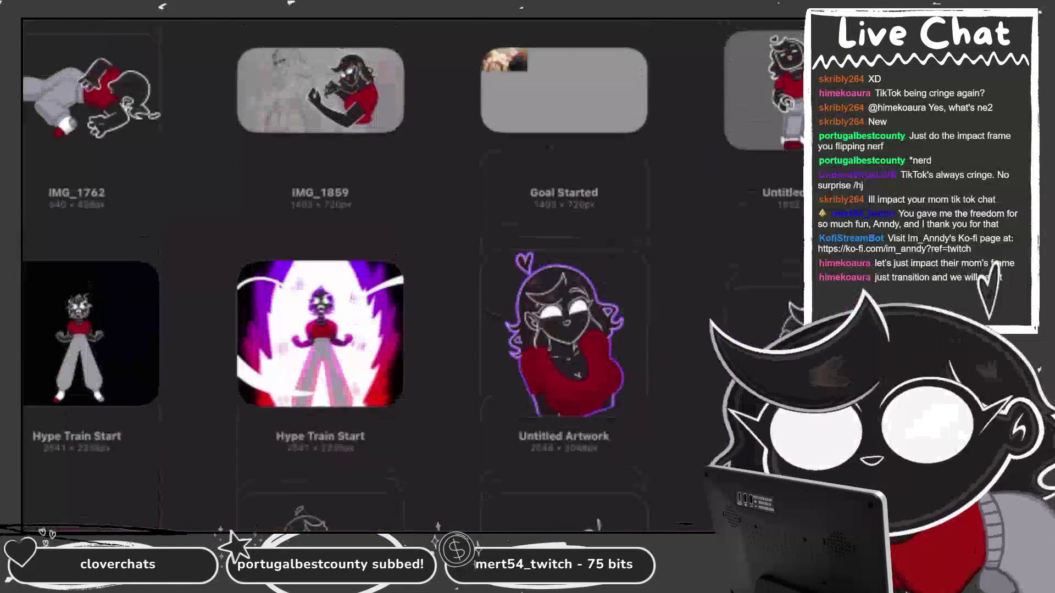
{"action": "scroll", "coordinate": [413, 275], "scroll_direction": "down", "scroll_amount": 5}
{"action": "scroll", "coordinate": [412, 275], "scroll_direction": "down", "scroll_amount": 20}
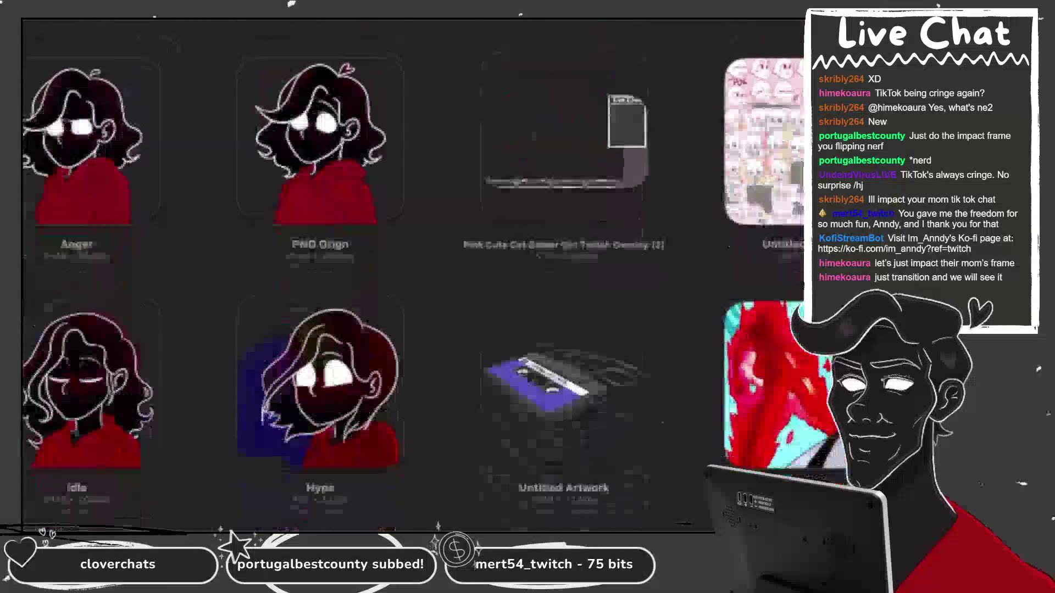
{"action": "scroll", "coordinate": [412, 275], "scroll_direction": "down", "scroll_amount": 10}
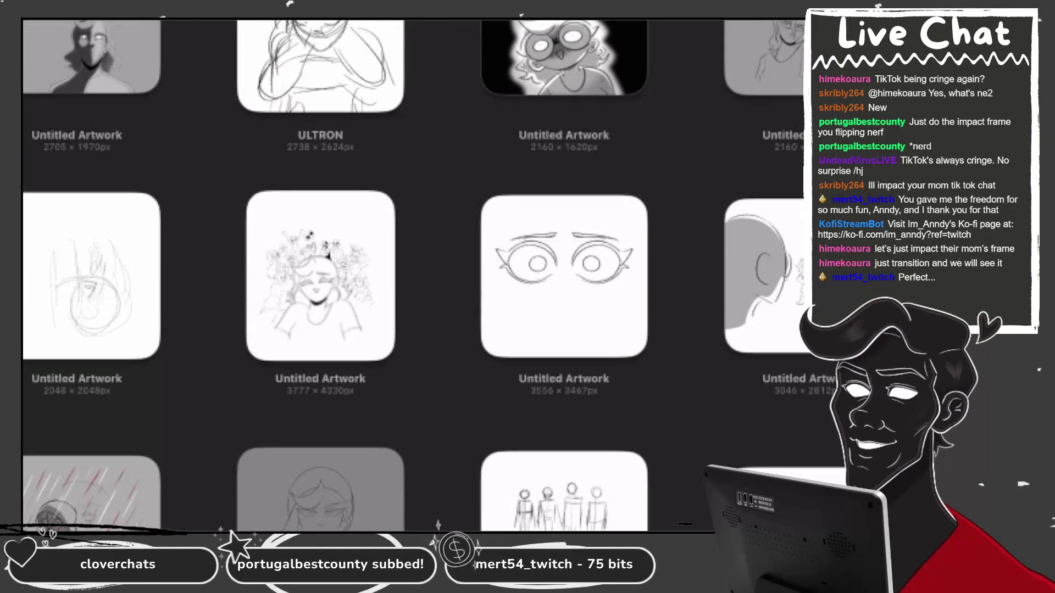
{"action": "scroll", "coordinate": [412, 275], "scroll_direction": "down", "scroll_amount": 3}
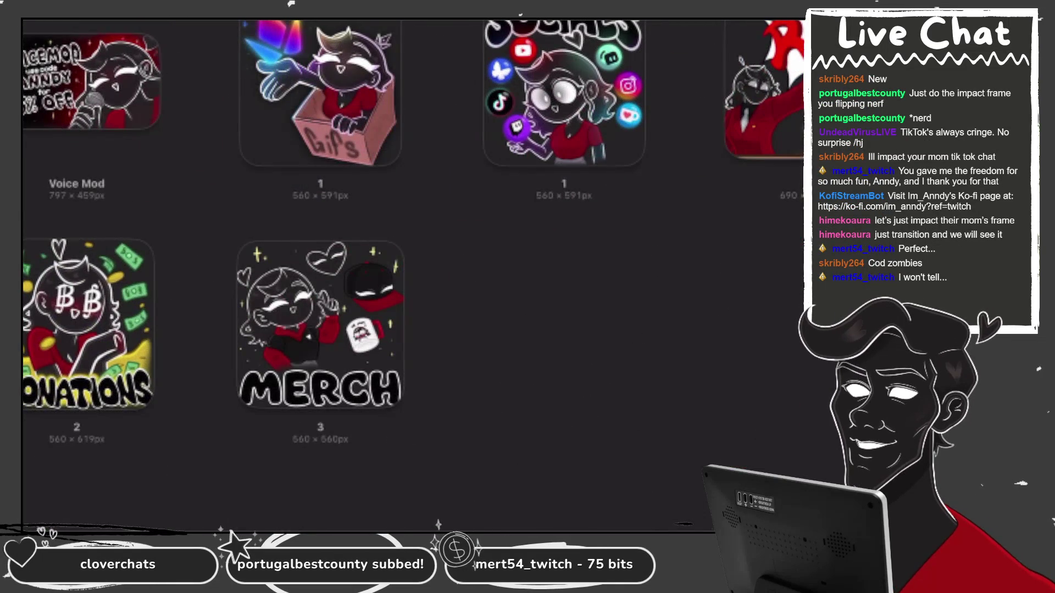
{"action": "scroll", "coordinate": [412, 275], "scroll_direction": "up", "scroll_amount": 8}
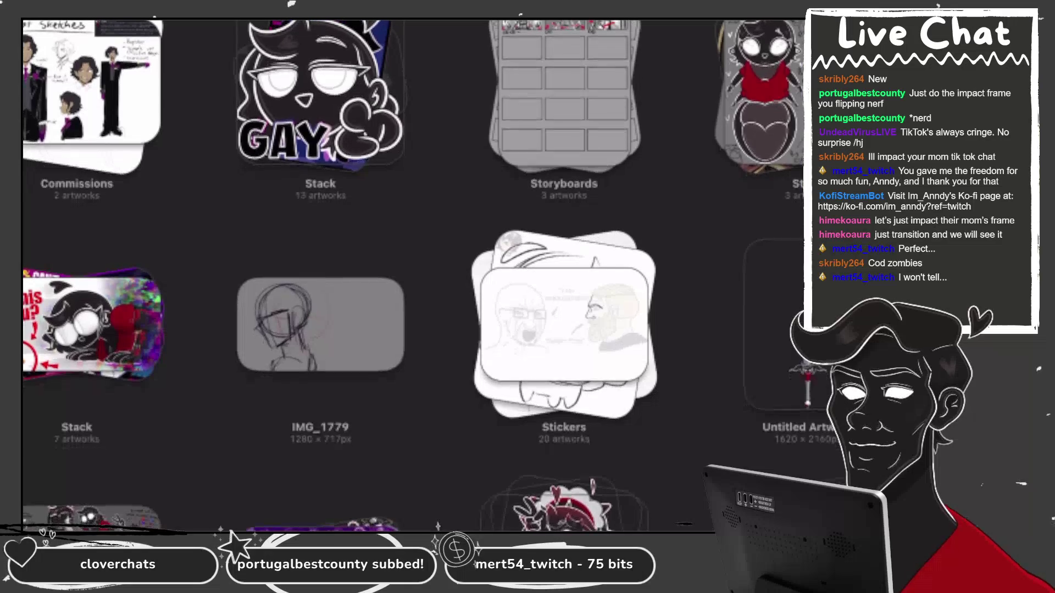
{"action": "scroll", "coordinate": [412, 274], "scroll_direction": "down", "scroll_amount": 8}
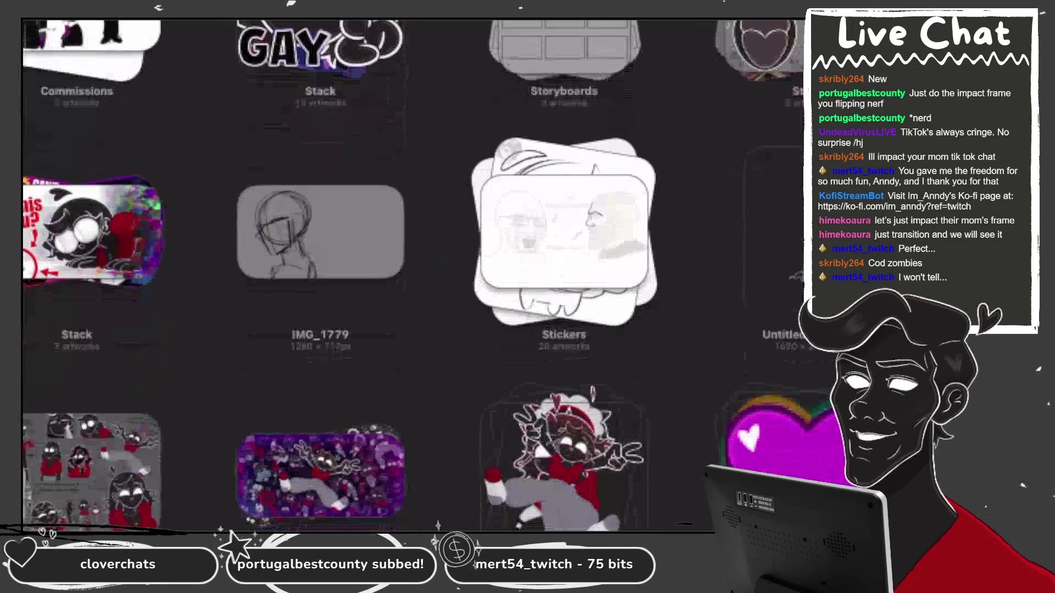
{"action": "scroll", "coordinate": [413, 275], "scroll_direction": "down", "scroll_amount": 10}
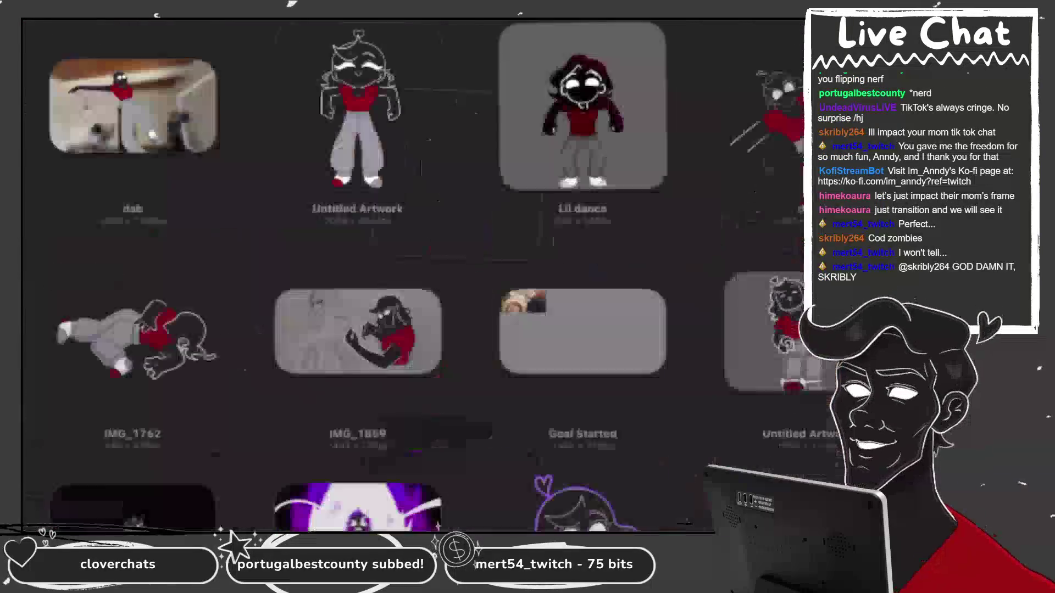
{"action": "scroll", "coordinate": [412, 274], "scroll_direction": "down", "scroll_amount": 4}
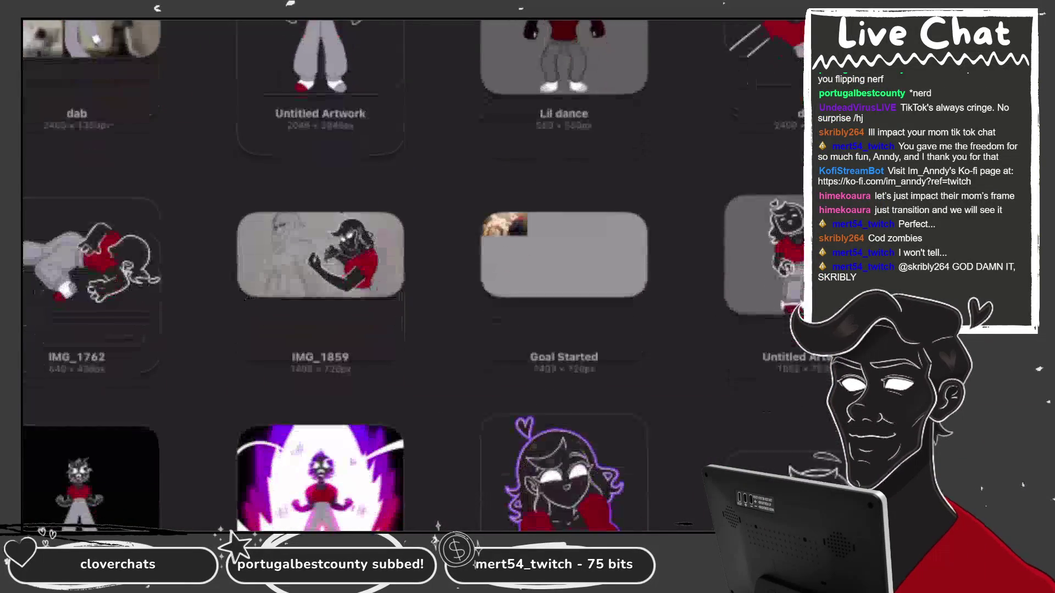
{"action": "left_click", "coordinate": [780, 396]}
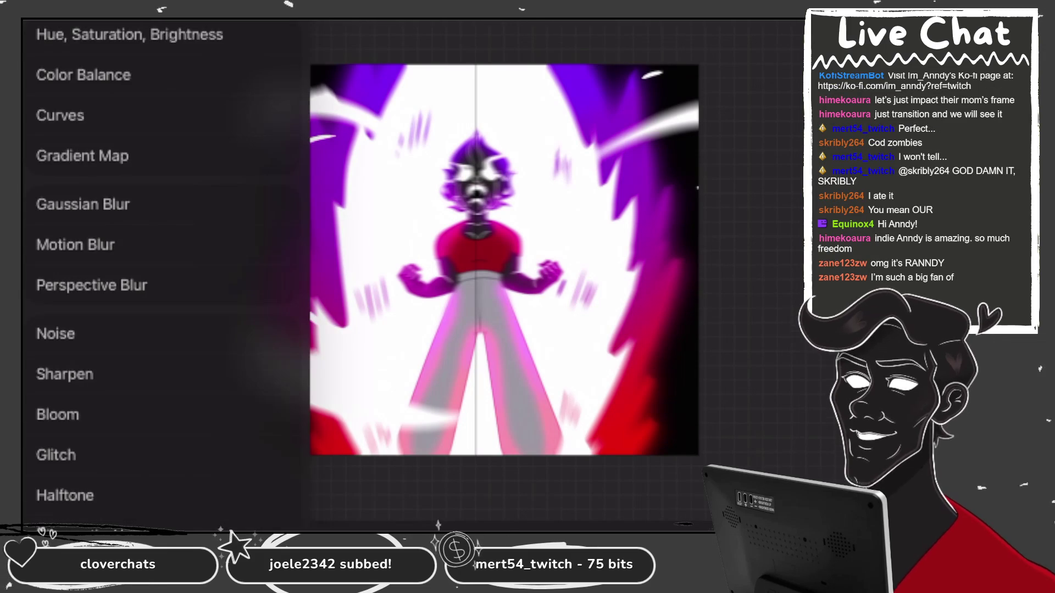
Check the Adjustments list, then make Layer 34 the active layer.
{"action": "left_click", "coordinate": [77, 285]}
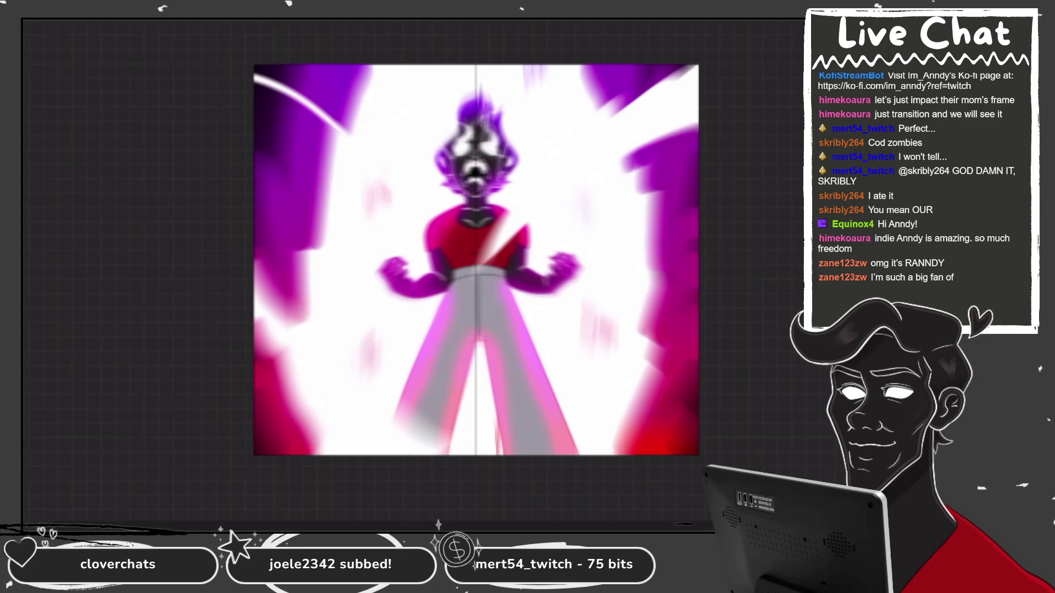
{"action": "left_click", "coordinate": [703, 255]}
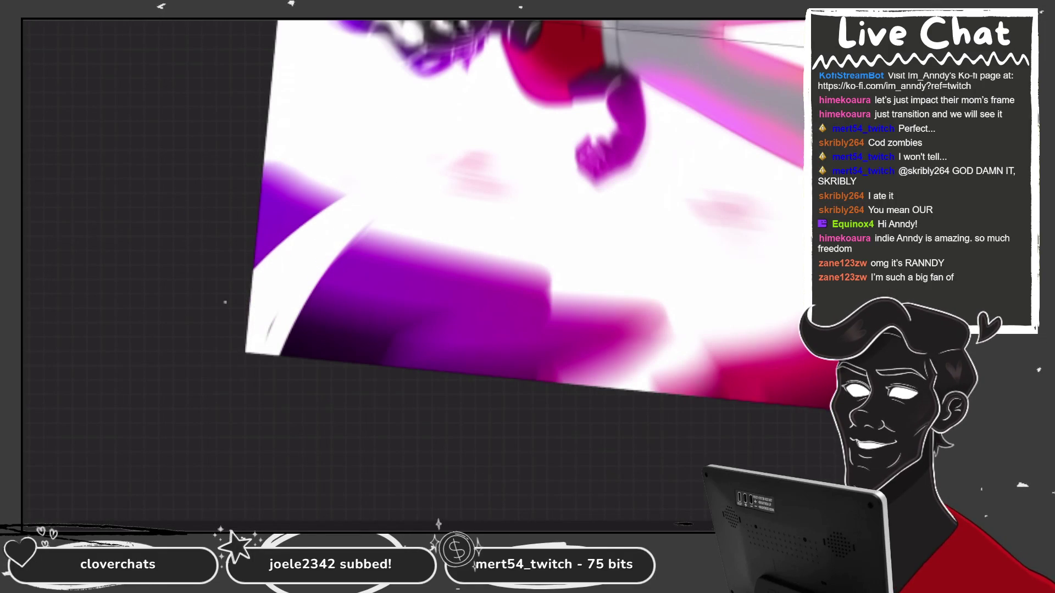
Paint over the dark purple lower-left edge on Layer 34 to widen the white band.
{"action": "left_click_drag", "start_coordinate": [335, 200], "coordinate": [259, 258]}
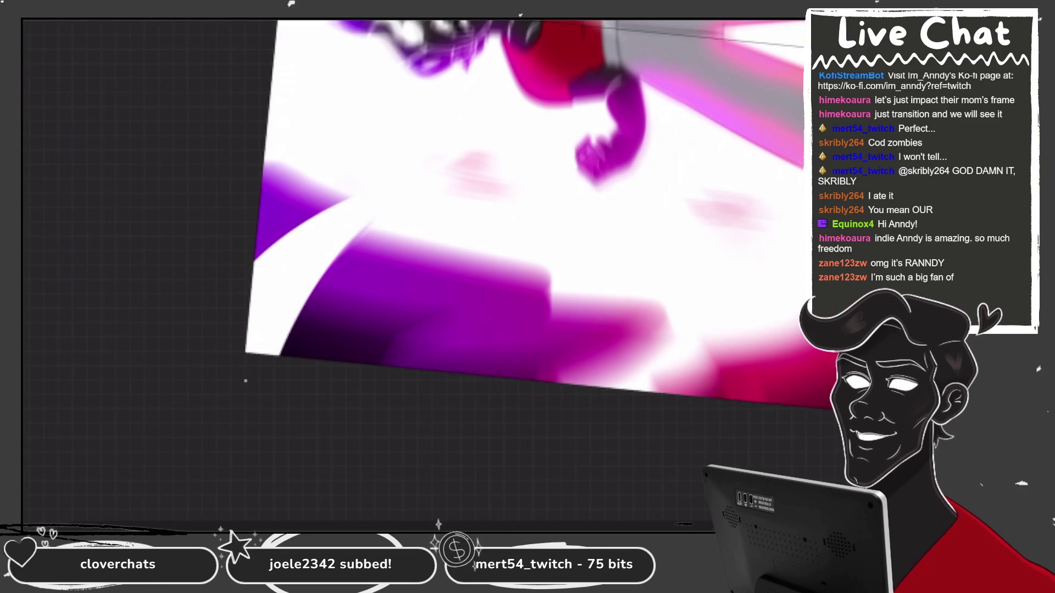
{"action": "left_click_drag", "start_coordinate": [294, 316], "coordinate": [283, 355]}
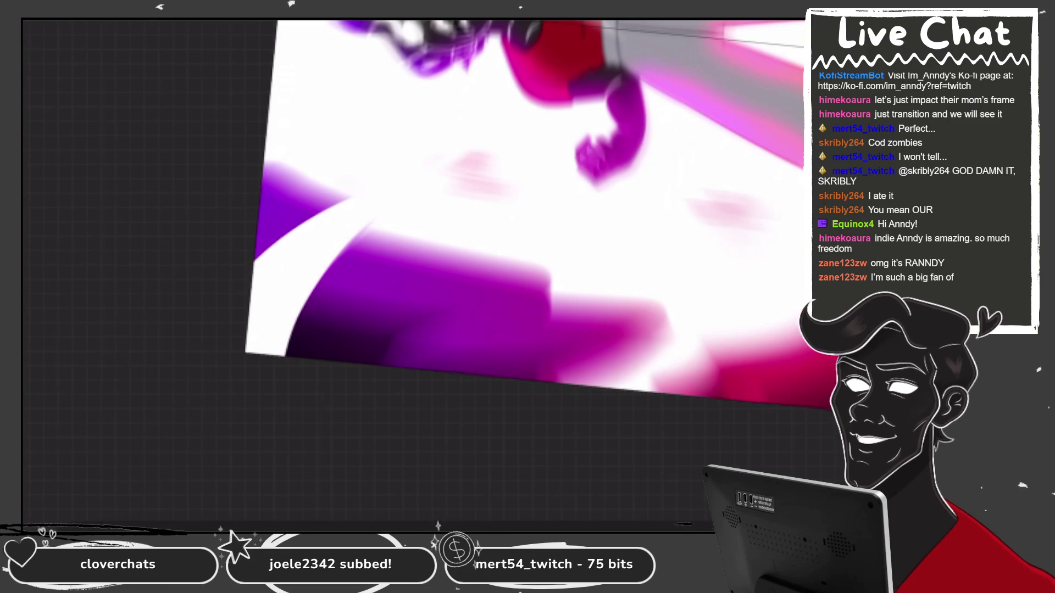
{"action": "left_click_drag", "start_coordinate": [363, 228], "coordinate": [288, 346]}
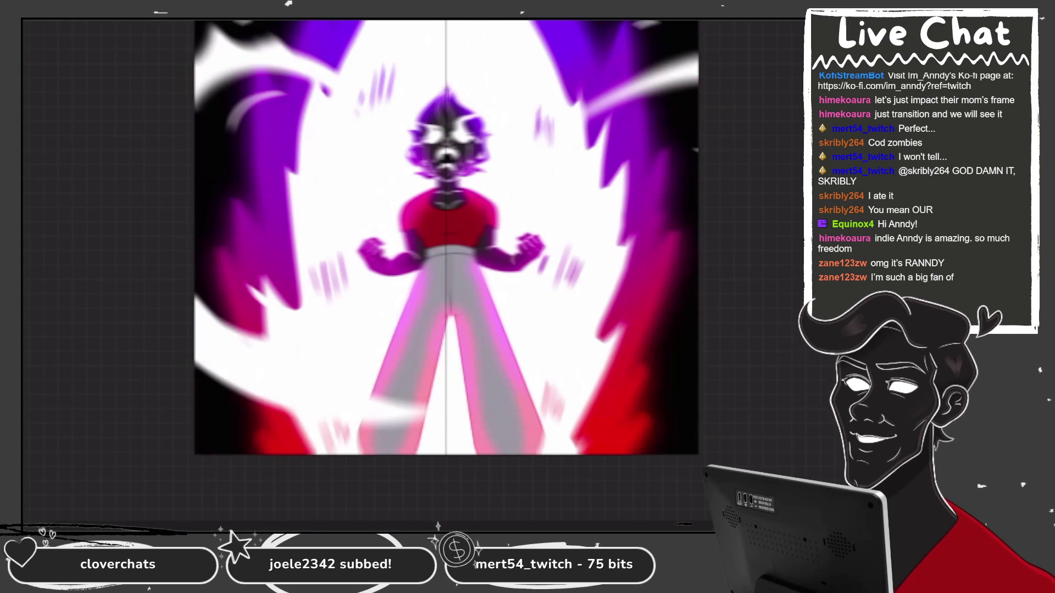
{"action": "left_click", "coordinate": [707, 252]}
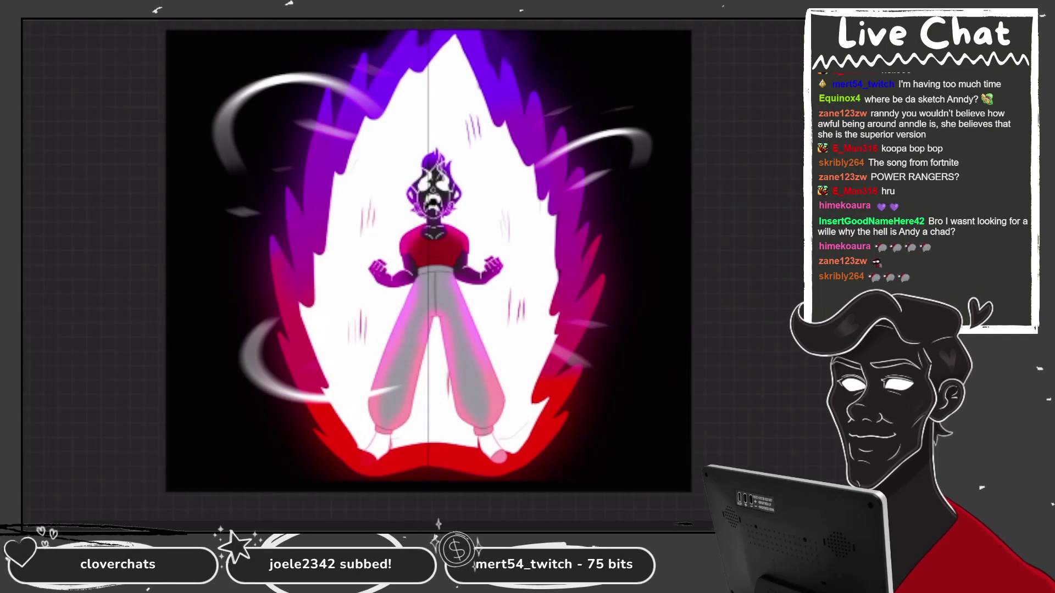
Activate the Transform tool on the current layer with Ctrl+T.
{"action": "key", "text": "ctrl+t"}
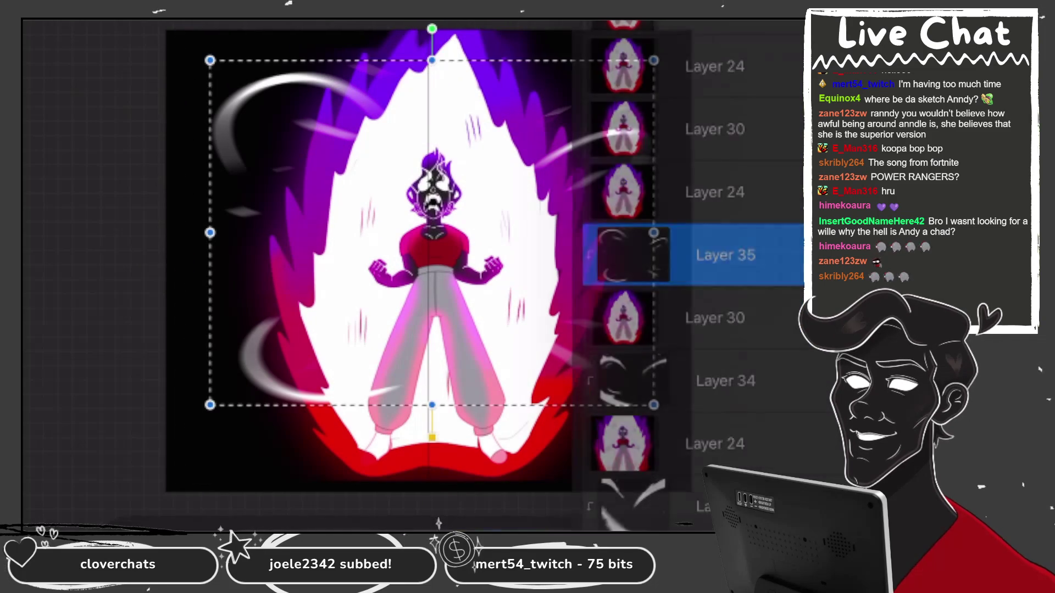
Shrink the Layer 35 swirl streaks, copy them, and paste them into the Layer 30 frame.
{"action": "mouse_move", "coordinate": [653, 405]}
{"action": "left_mouse_down"}
{"action": "mouse_move", "coordinate": [599, 379]}
{"action": "mouse_move", "coordinate": [597, 358]}
{"action": "left_mouse_up"}
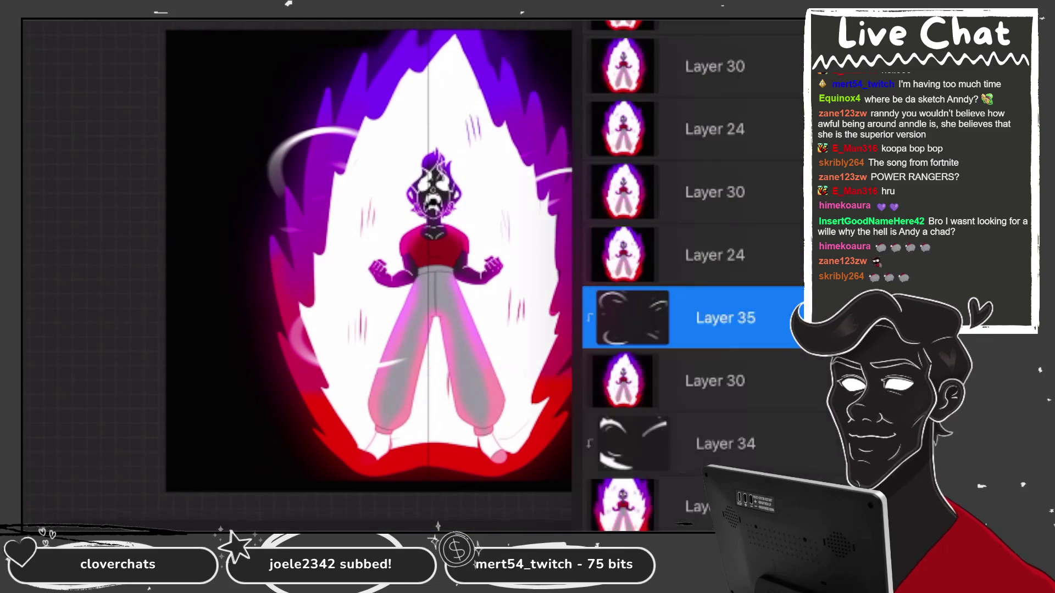
{"action": "left_click", "coordinate": [725, 318]}
{"action": "left_click", "coordinate": [715, 192]}
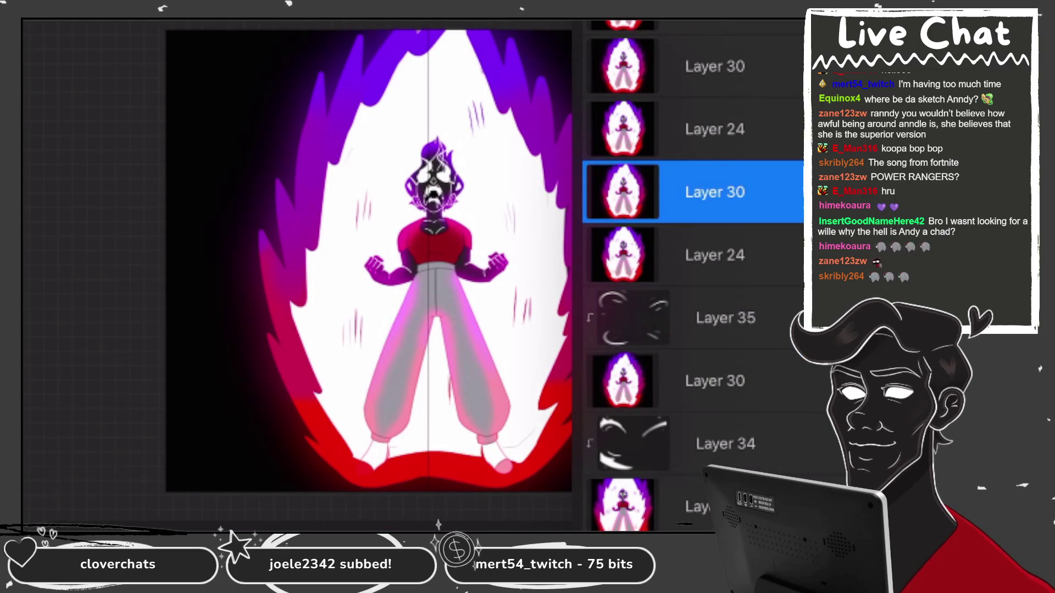
{"action": "left_click", "coordinate": [104, 39]}
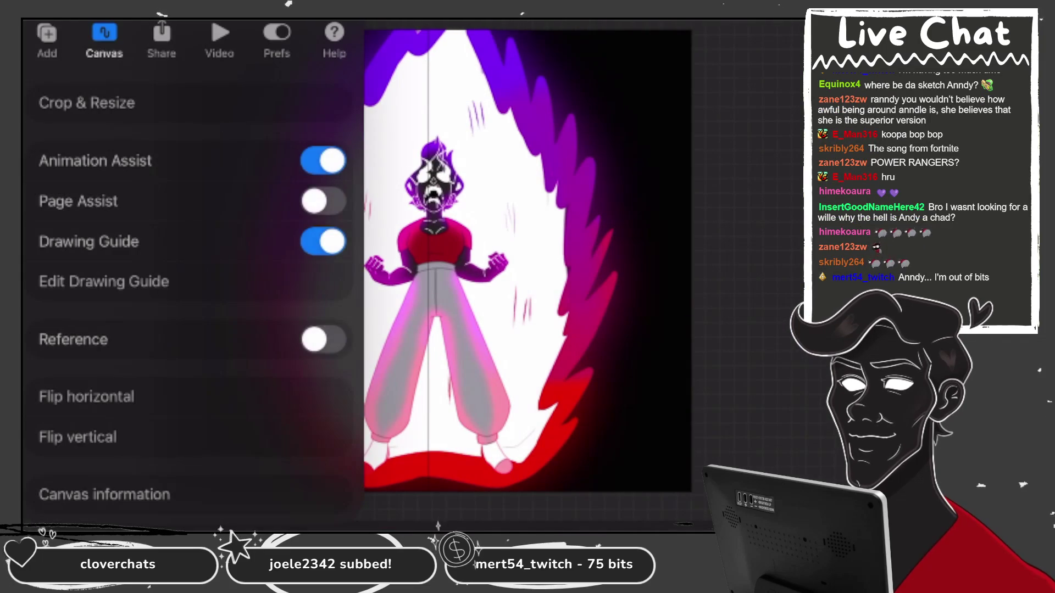
{"action": "left_click", "coordinate": [47, 39]}
{"action": "left_click", "coordinate": [55, 400]}
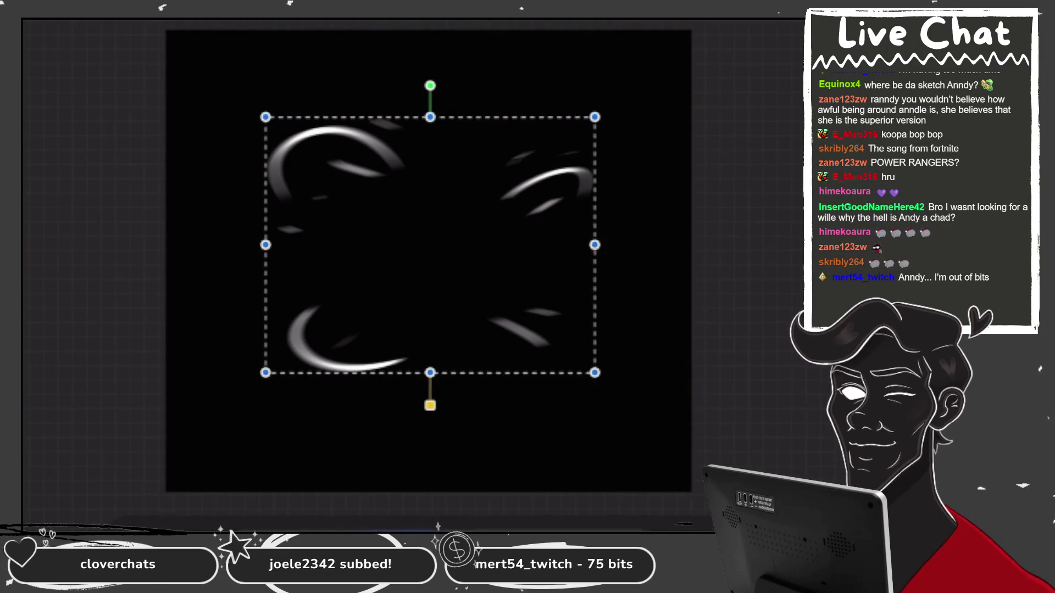
Enlarge the pasted streaks image to 2127 × 1652 px around the character.
{"action": "left_click", "coordinate": [623, 317]}
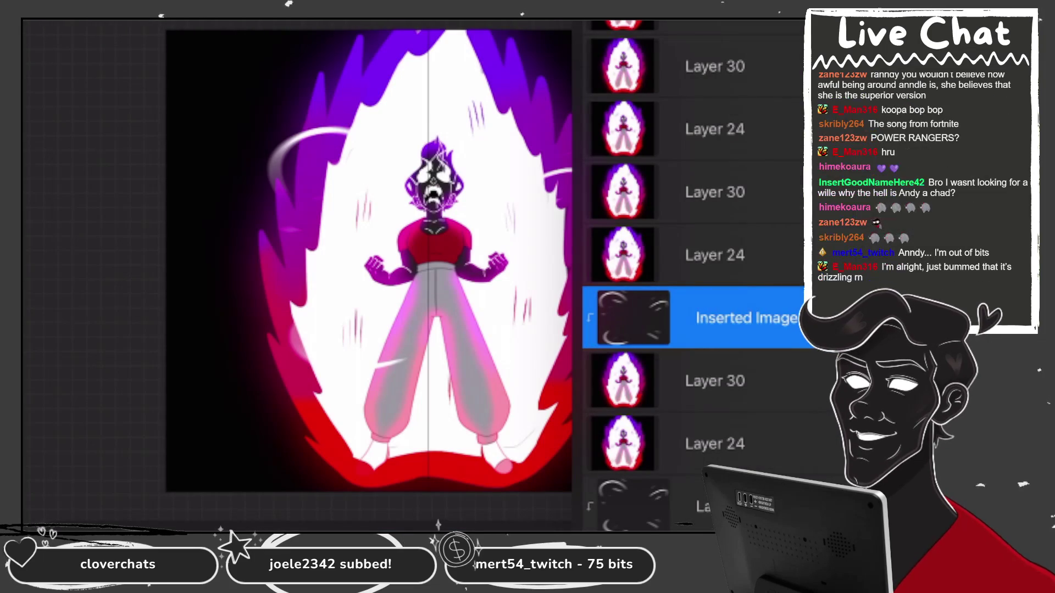
{"action": "left_click", "coordinate": [159, 39]}
{"action": "mouse_move", "coordinate": [266, 117]}
{"action": "left_mouse_down"}
{"action": "mouse_move", "coordinate": [236, 76]}
{"action": "mouse_move", "coordinate": [205, 75]}
{"action": "left_mouse_up"}
{"action": "left_click", "coordinate": [160, 38]}
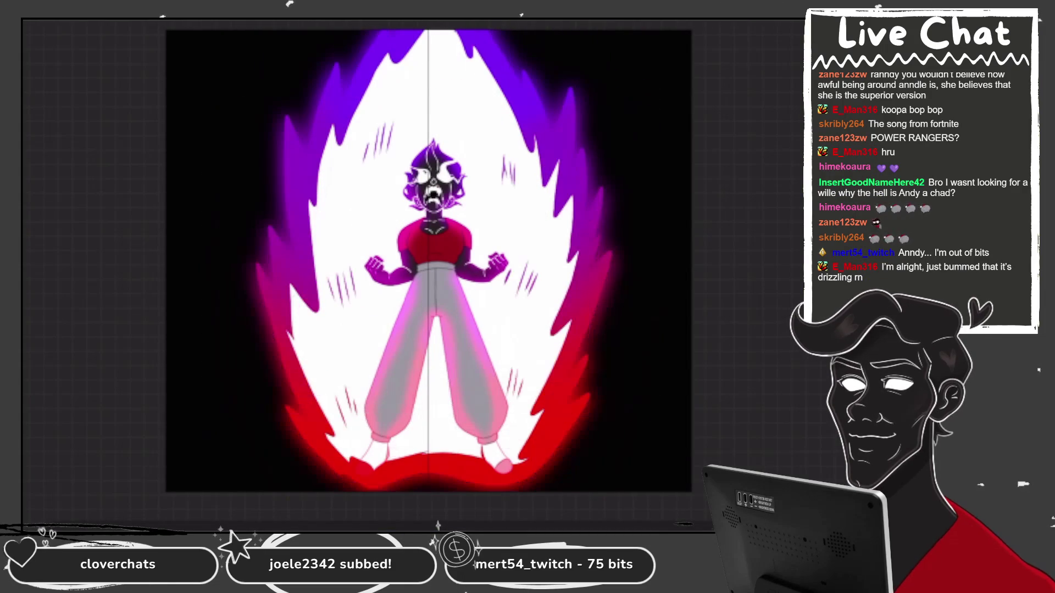
Add a new Layer 37 above Layer 24 and set it as a Clipping Mask.
{"action": "left_click", "coordinate": [715, 254]}
{"action": "left_click", "coordinate": [714, 316]}
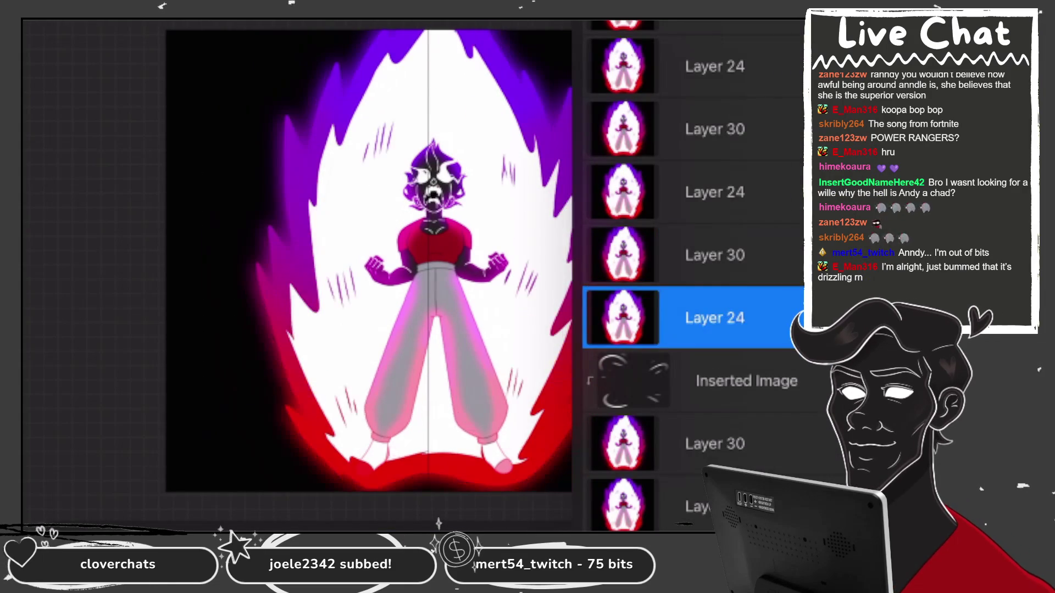
{"action": "left_click", "coordinate": [715, 317]}
{"action": "left_click", "coordinate": [471, 349]}
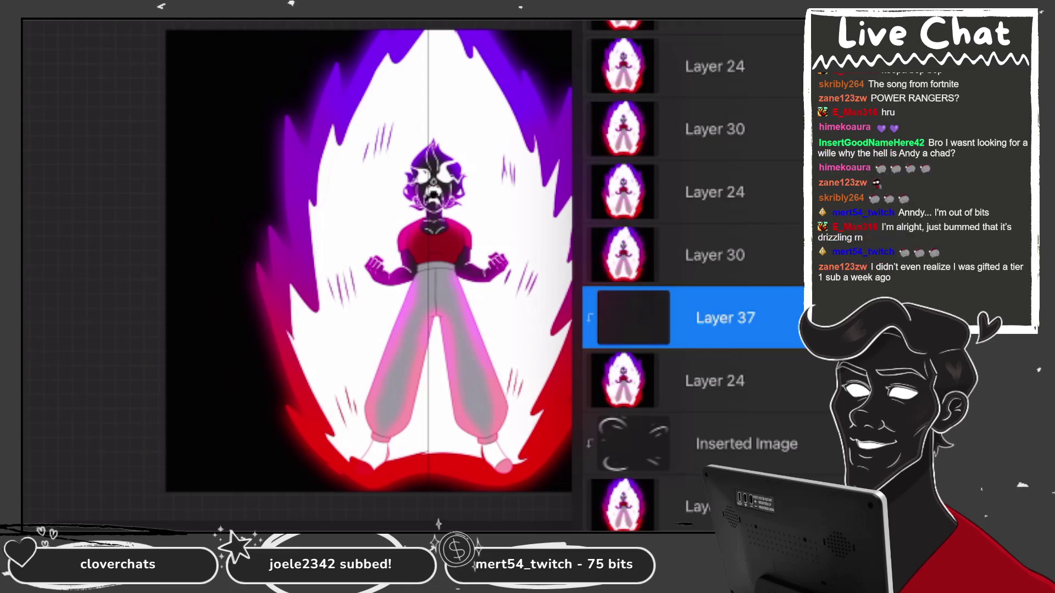
Paste the swirl streaks, scale them to nearly fill the canvas, and lower Layer 37's opacity.
{"action": "left_click", "coordinate": [46, 39]}
{"action": "left_click", "coordinate": [58, 402]}
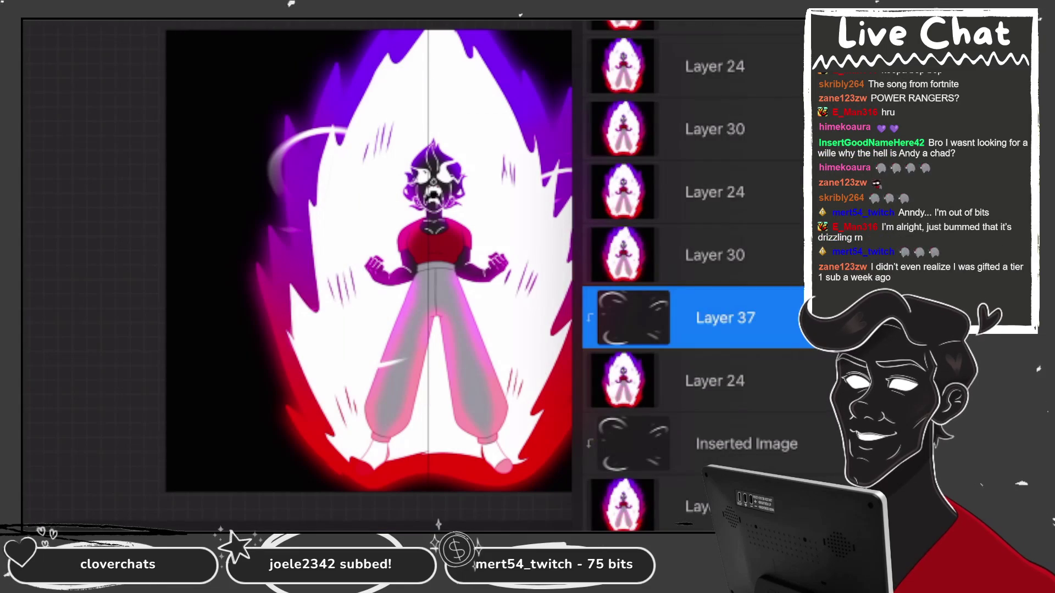
{"action": "left_click_drag", "start_coordinate": [596, 440], "coordinate": [684, 441]}
{"action": "left_click", "coordinate": [792, 25]}
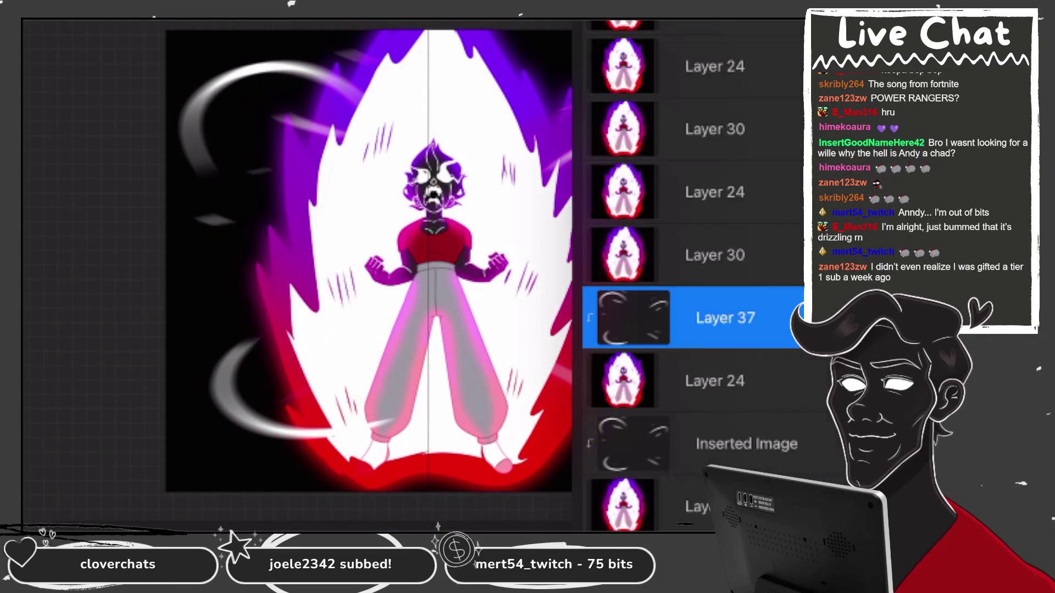
{"action": "left_click", "coordinate": [791, 317]}
{"action": "left_click_drag", "start_coordinate": [792, 264], "coordinate": [683, 264]}
{"action": "left_click", "coordinate": [791, 186]}
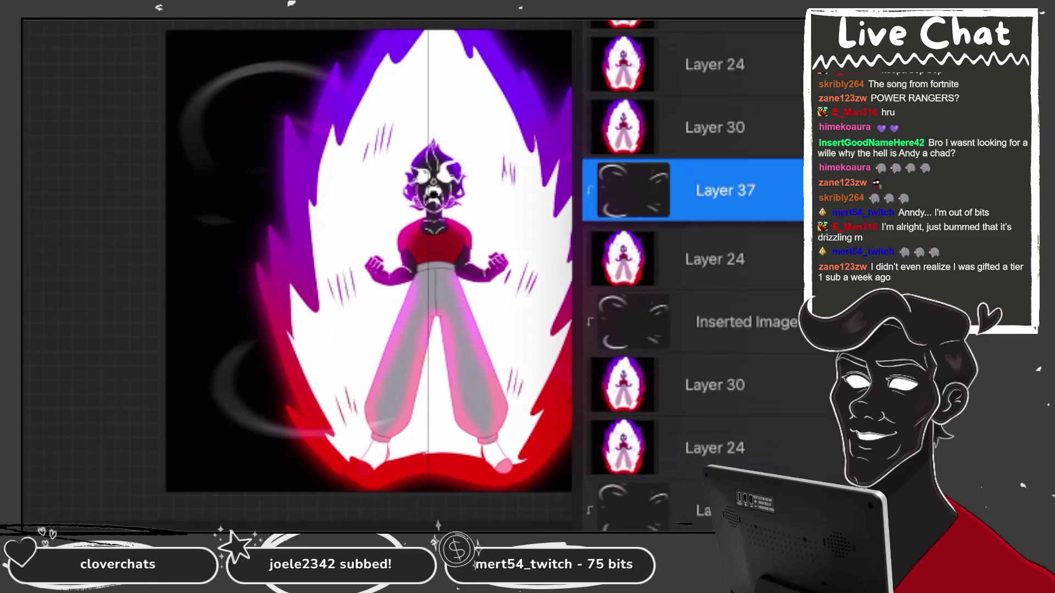
On a new Layer 38, draw white arcs and short speed lines on both sides of the character.
{"action": "left_click", "coordinate": [769, 22]}
{"action": "left_click", "coordinate": [624, 190]}
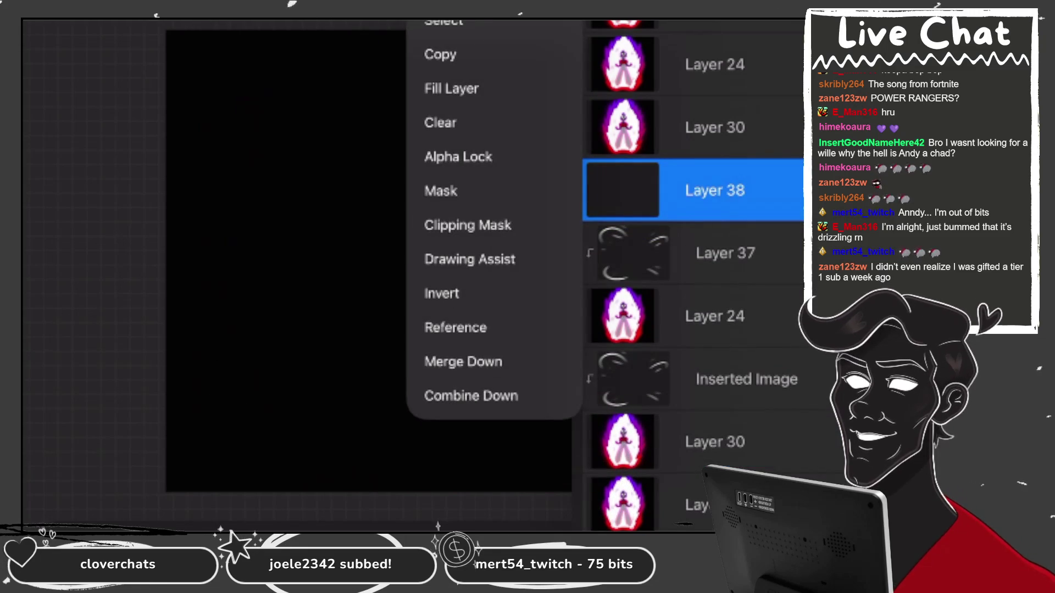
{"action": "left_click", "coordinate": [623, 190]}
{"action": "left_click", "coordinate": [791, 25]}
{"action": "left_click_drag", "start_coordinate": [209, 93], "coordinate": [275, 67]}
{"action": "mouse_move", "coordinate": [242, 366]}
{"action": "left_mouse_down"}
{"action": "mouse_move", "coordinate": [242, 418]}
{"action": "mouse_move", "coordinate": [266, 421]}
{"action": "mouse_move", "coordinate": [265, 397]}
{"action": "mouse_move", "coordinate": [279, 400]}
{"action": "left_mouse_up"}
{"action": "left_click_drag", "start_coordinate": [232, 111], "coordinate": [284, 122]}
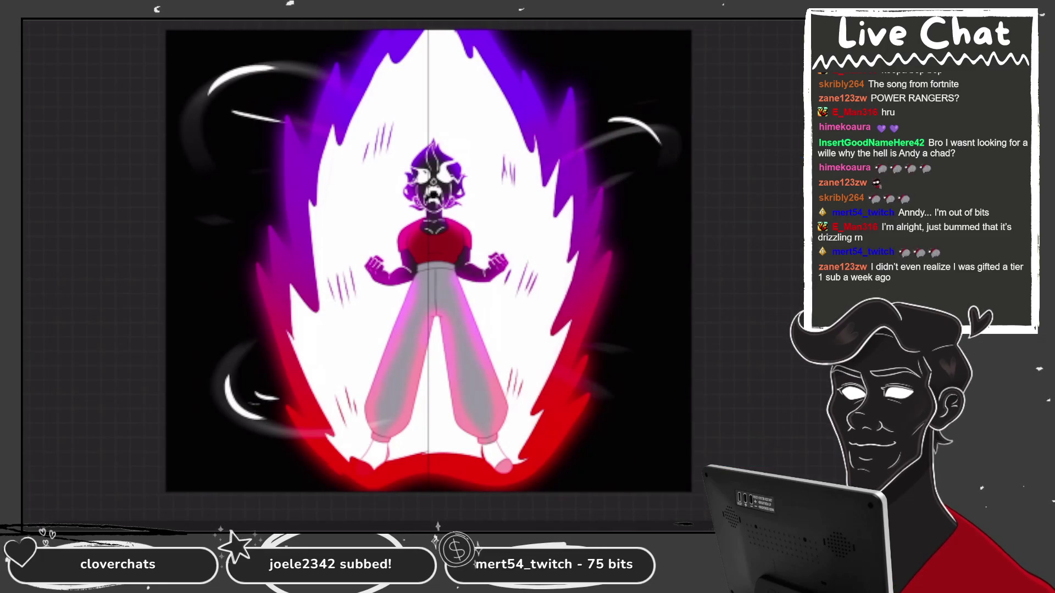
{"action": "left_click_drag", "start_coordinate": [612, 142], "coordinate": [673, 145]}
{"action": "left_click_drag", "start_coordinate": [630, 172], "coordinate": [648, 166]}
{"action": "left_click_drag", "start_coordinate": [634, 330], "coordinate": [643, 328]}
Apply Motion Blur to the white strokes and lower Layer 38's opacity.
{"action": "left_click", "coordinate": [72, 242]}
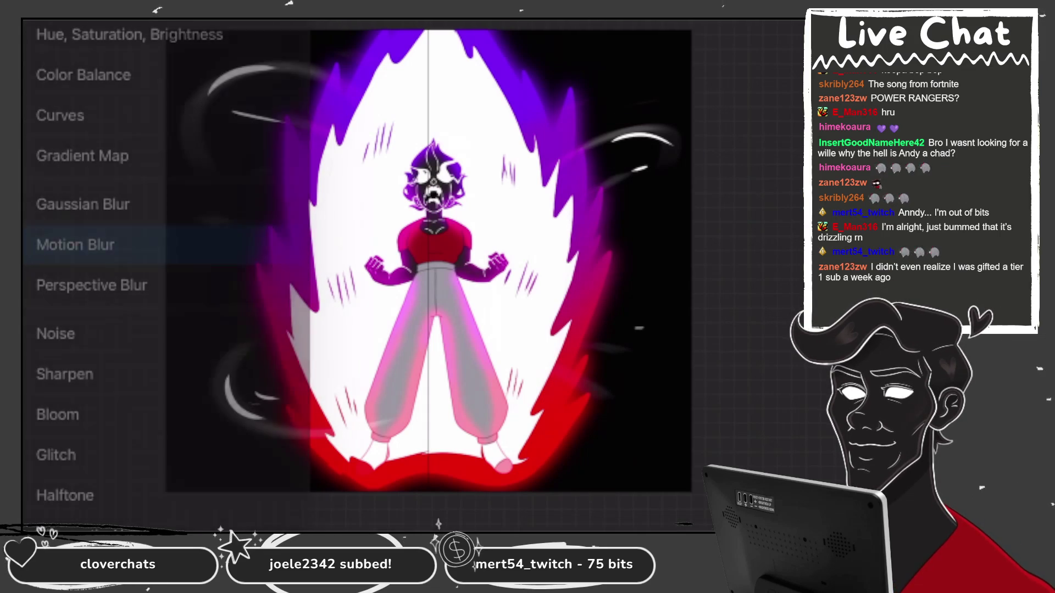
{"action": "left_click_drag", "start_coordinate": [385, 274], "coordinate": [494, 275]}
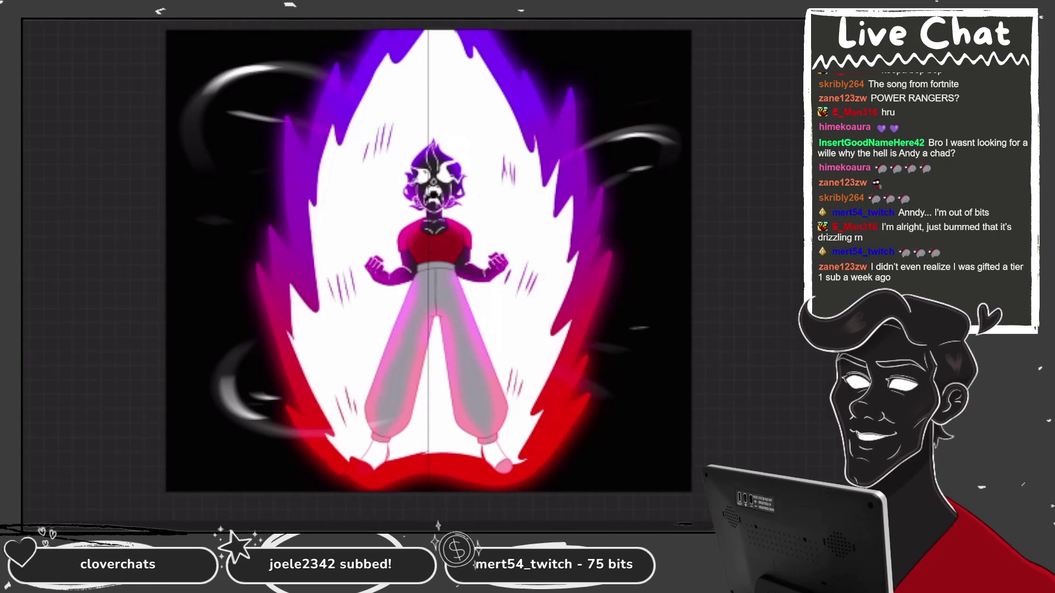
{"action": "key", "text": "l"}
{"action": "left_click", "coordinate": [791, 318]}
{"action": "left_click_drag", "start_coordinate": [796, 266], "coordinate": [779, 265]}
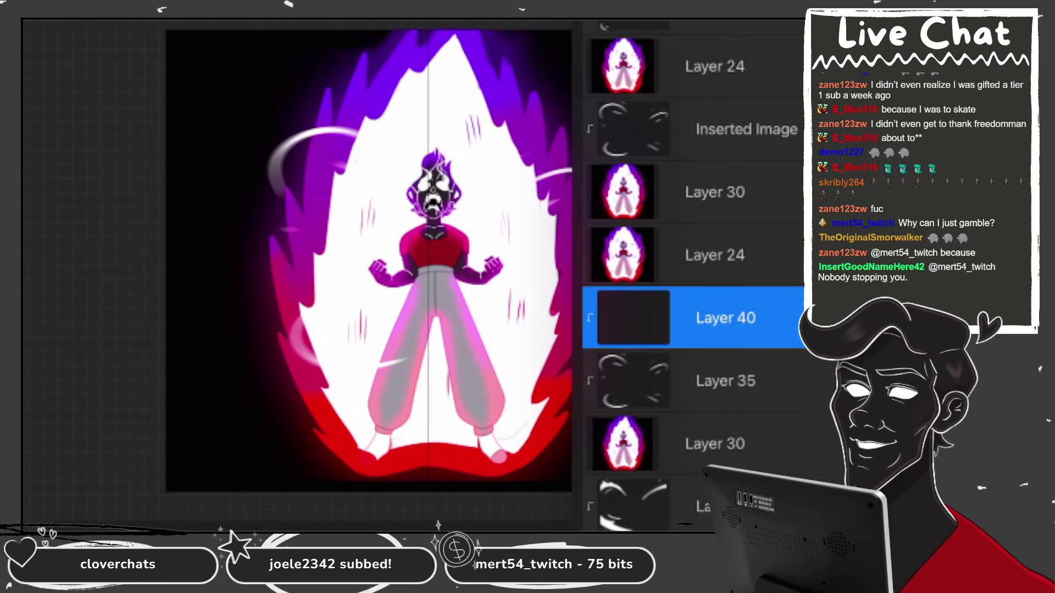
Motion-blur the sparkle dots into vertical streaks, then add Layer 41 above Layer 24 as a clipping mask.
{"action": "left_click", "coordinate": [269, 408]}
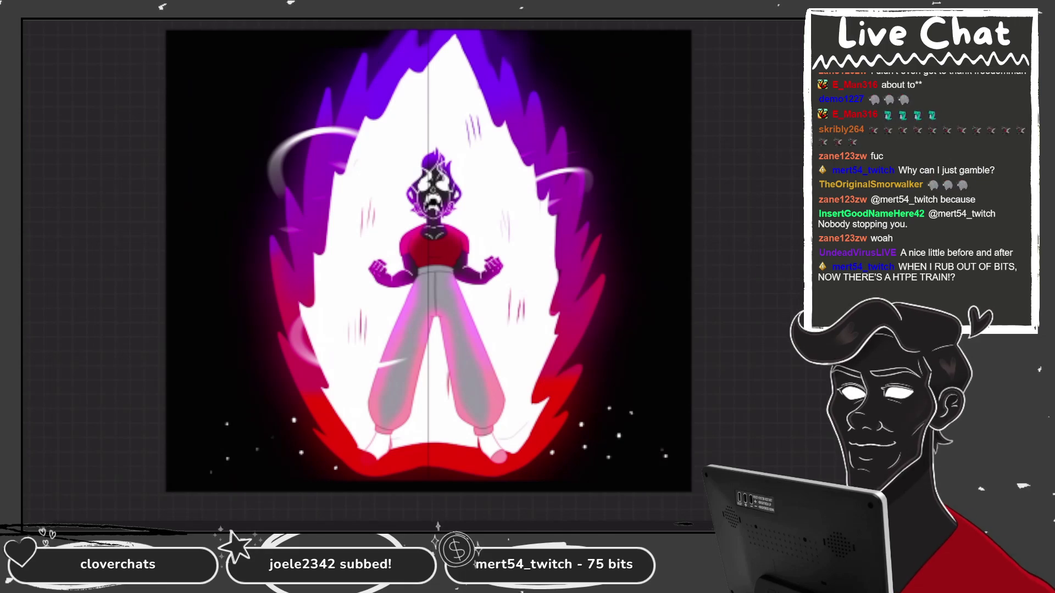
{"action": "left_click", "coordinate": [76, 242]}
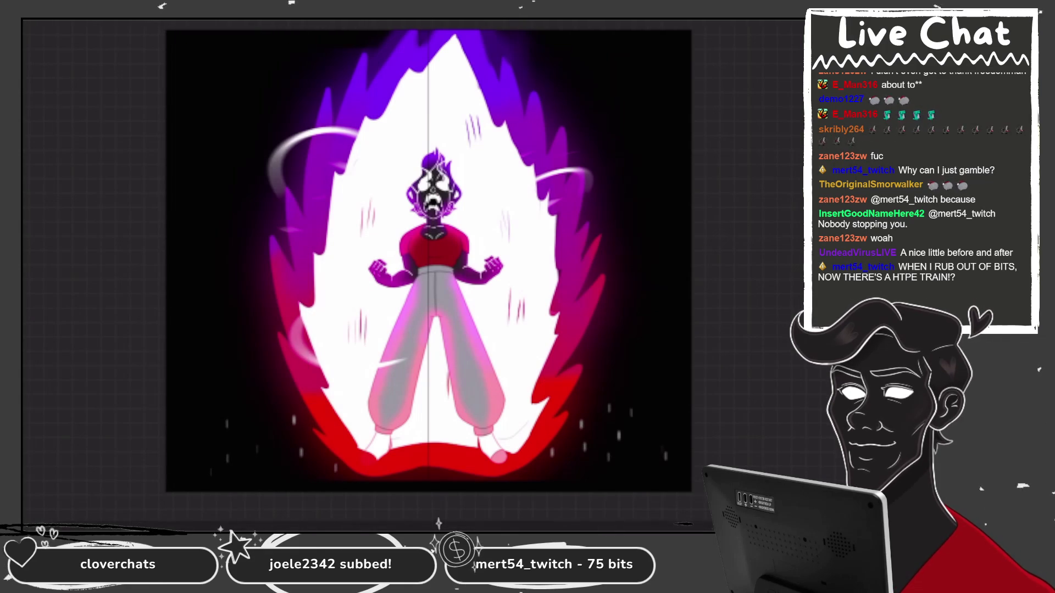
{"action": "left_click", "coordinate": [706, 252]}
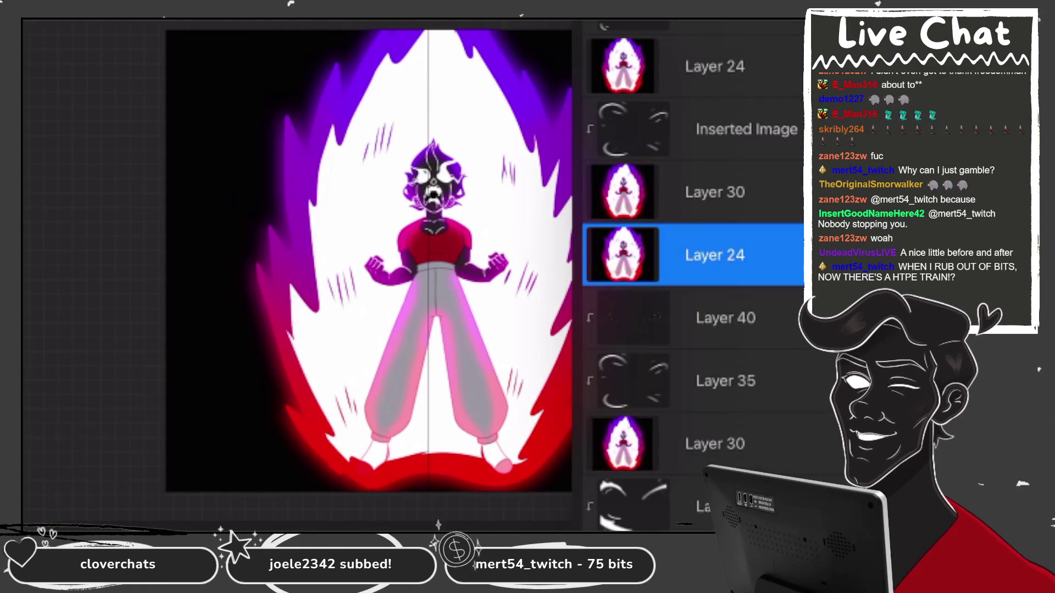
{"action": "left_click", "coordinate": [623, 255]}
{"action": "left_click", "coordinate": [286, 264]}
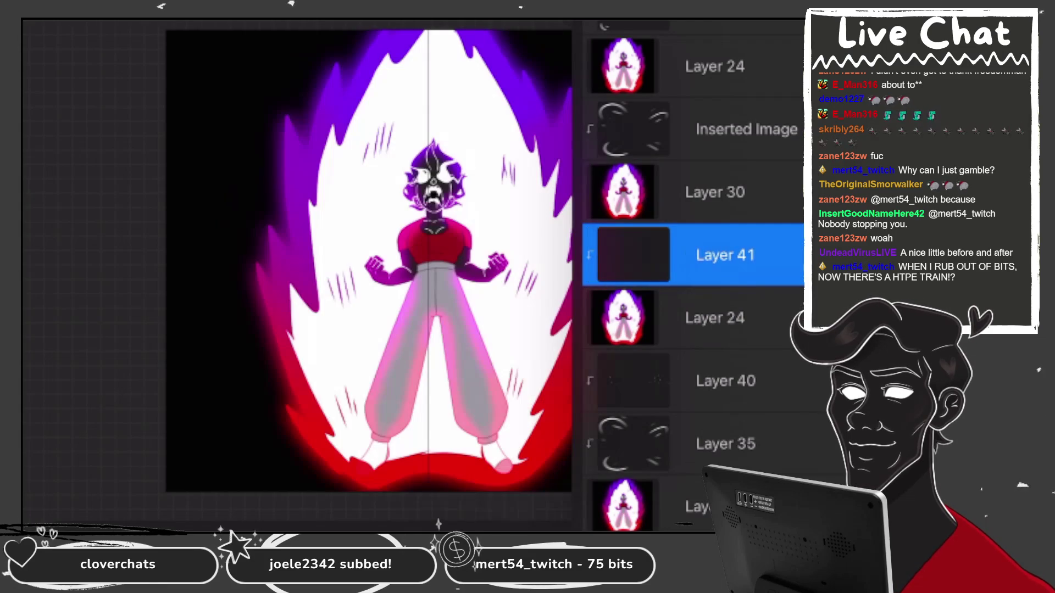
{"action": "left_click", "coordinate": [286, 264]}
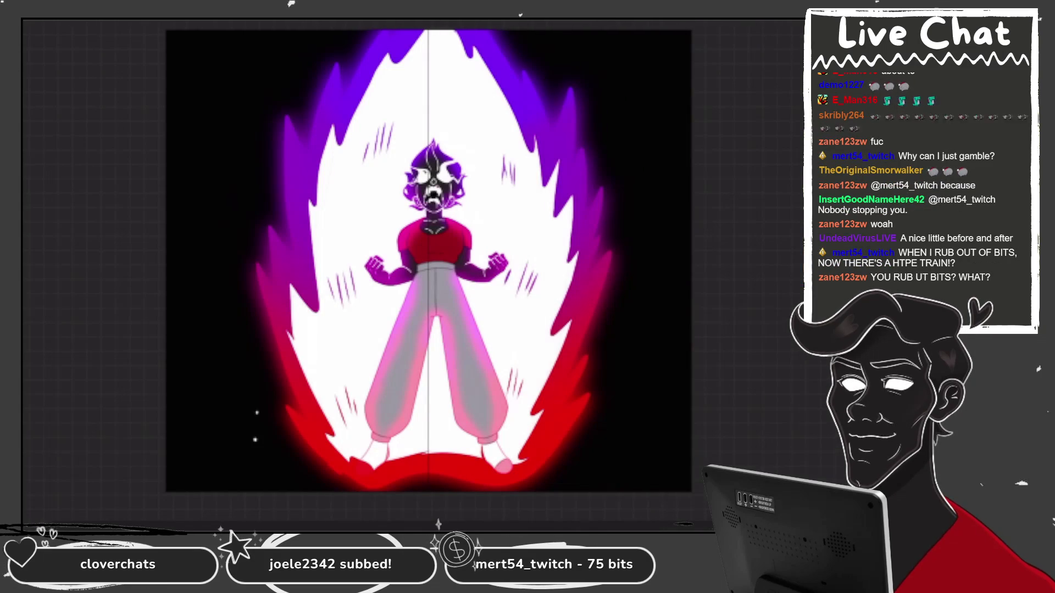
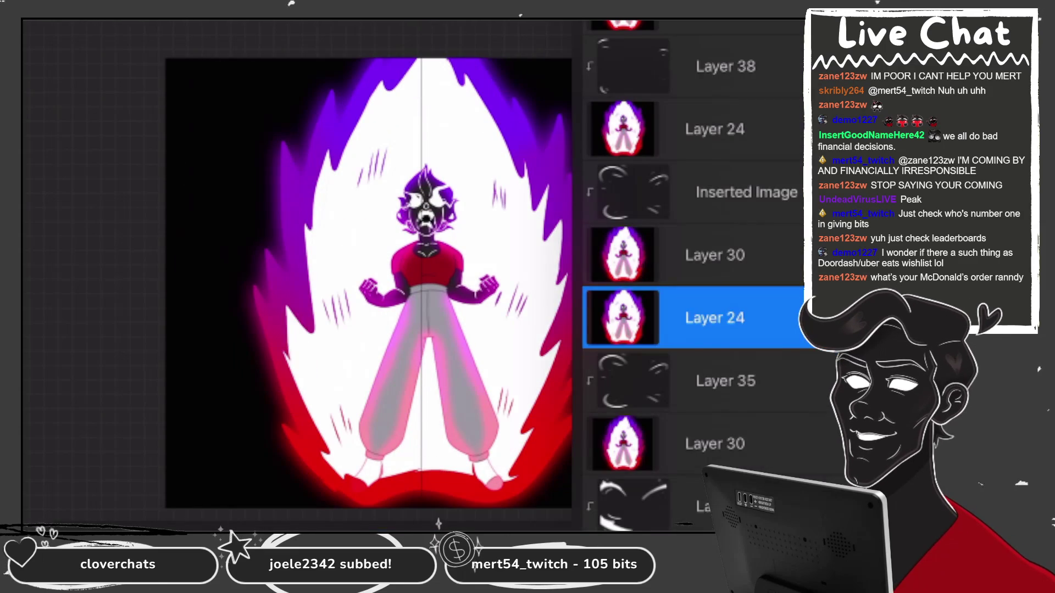
Inspect Layer 38's options to check its clipping setting.
{"action": "left_click", "coordinate": [715, 192]}
{"action": "scroll", "coordinate": [692, 275], "scroll_direction": "up", "scroll_amount": 1}
{"action": "left_click", "coordinate": [715, 132]}
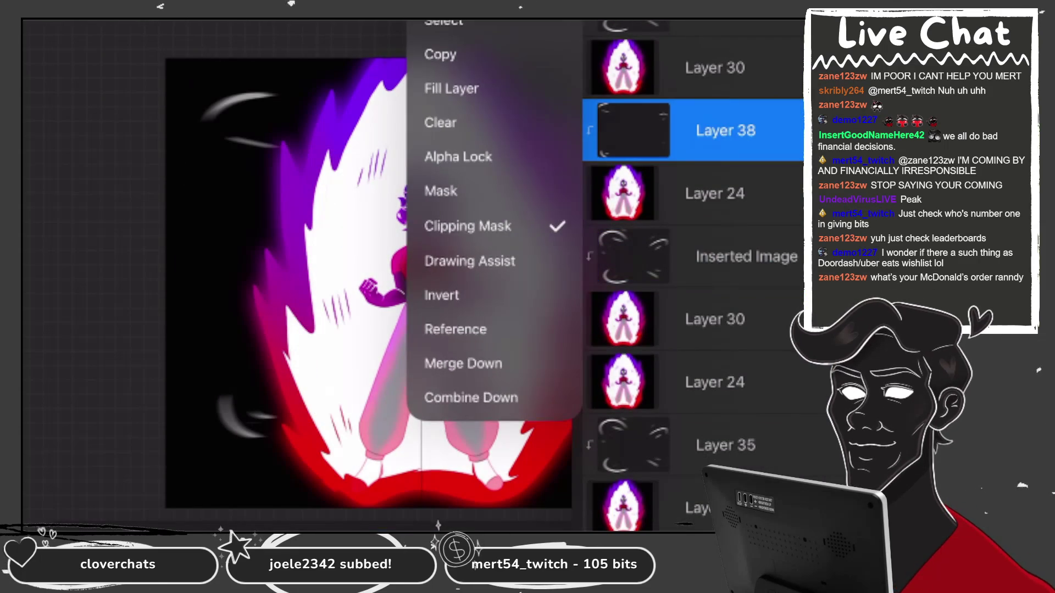
Paste the copied swirl rings above Layer 24 and set them as a clipping mask.
{"action": "left_click", "coordinate": [714, 382]}
{"action": "left_click", "coordinate": [186, 402]}
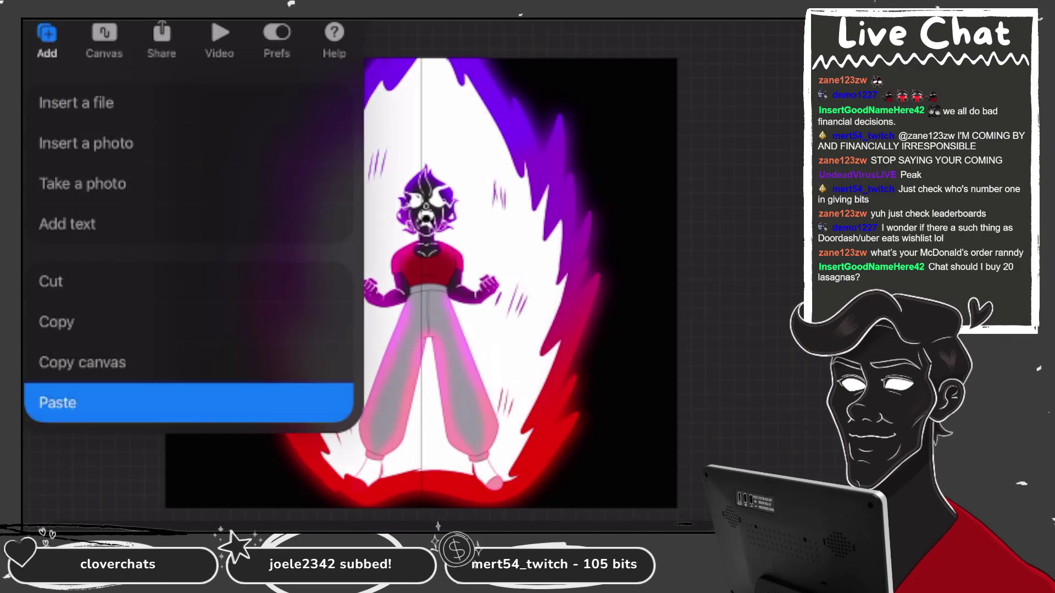
{"action": "left_click", "coordinate": [632, 318]}
{"action": "left_click", "coordinate": [471, 348]}
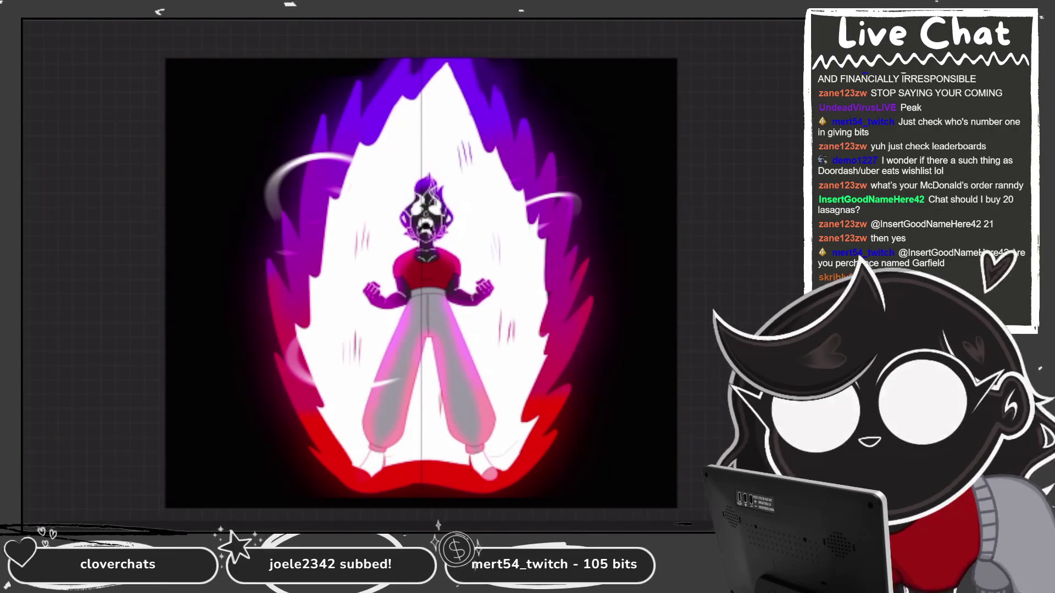
Paste the swirl-and-smoke image onto the Layer 30 aura frame.
{"action": "left_click", "coordinate": [660, 380]}
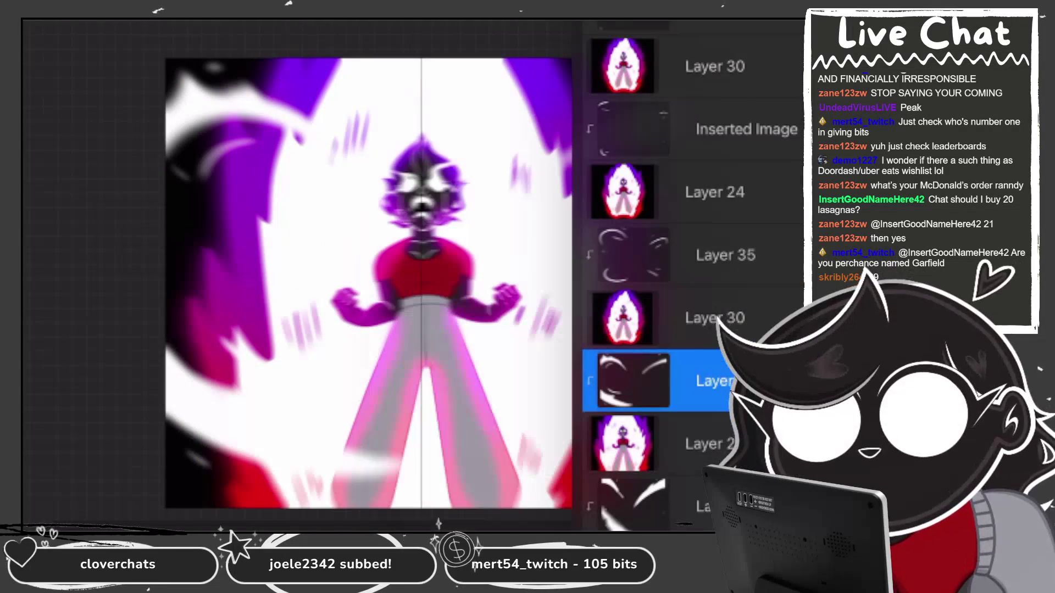
{"action": "left_click", "coordinate": [659, 318]}
{"action": "left_click", "coordinate": [27, 24]}
{"action": "left_click", "coordinate": [40, 403]}
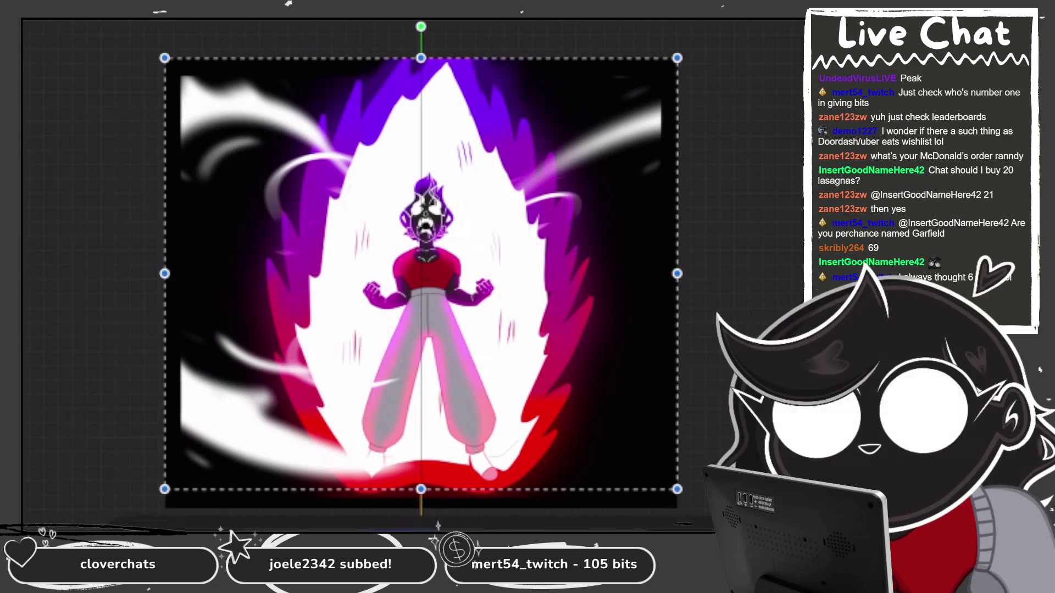
Stretch the pasted swirls toward the upper right and sides to span the canvas.
{"action": "left_click_drag", "start_coordinate": [677, 58], "coordinate": [741, 4]}
{"action": "mouse_move", "coordinate": [165, 489]}
{"action": "left_mouse_down"}
{"action": "mouse_move", "coordinate": [130, 522]}
{"action": "mouse_move", "coordinate": [108, 520]}
{"action": "mouse_move", "coordinate": [120, 517]}
{"action": "left_mouse_up"}
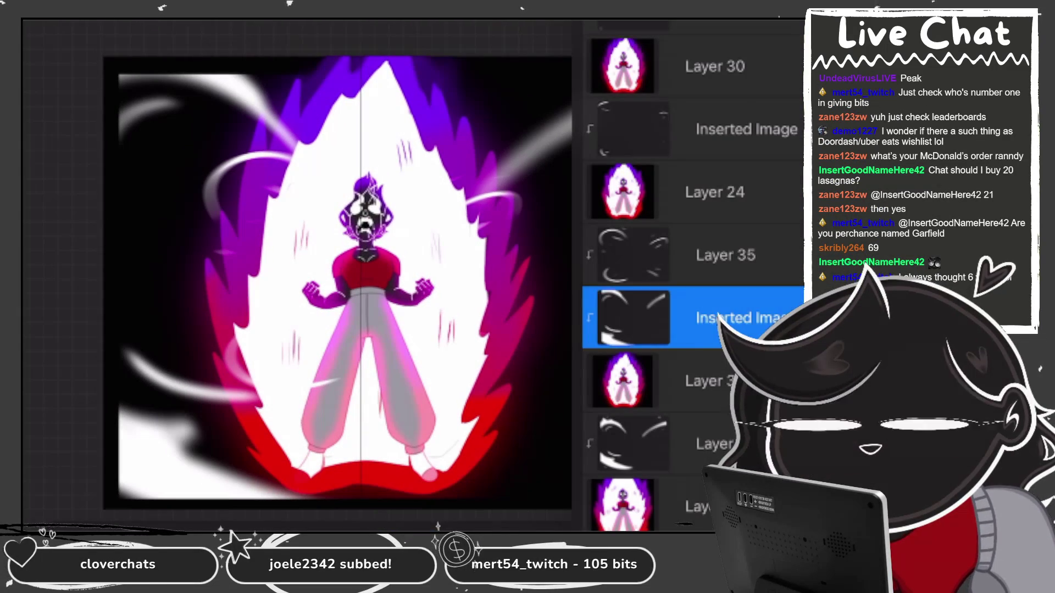
{"action": "left_click", "coordinate": [709, 381]}
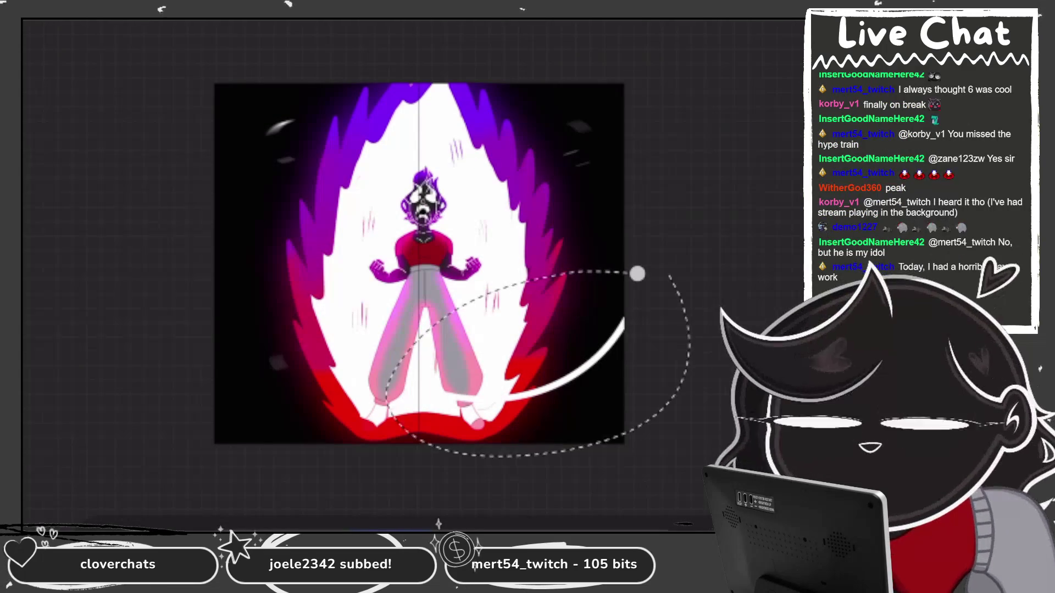
Scale up the lassoed swirl ring, rotate it about 7° clockwise, and commit.
{"action": "left_click", "coordinate": [140, 245]}
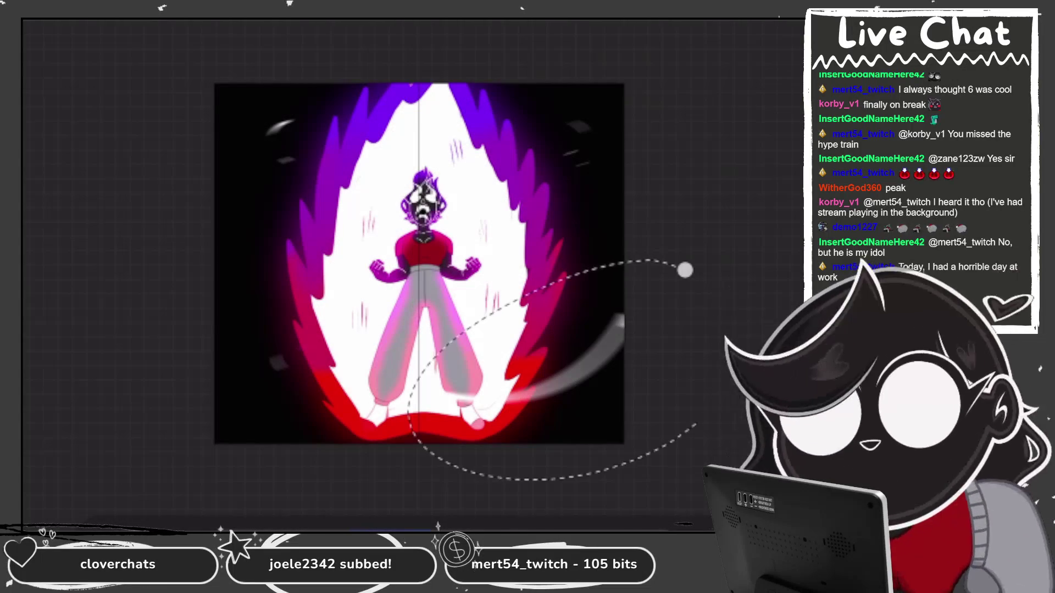
{"action": "left_click_drag", "start_coordinate": [685, 269], "coordinate": [715, 379]}
{"action": "mouse_move", "coordinate": [624, 436]}
{"action": "left_mouse_down"}
{"action": "mouse_move", "coordinate": [683, 461]}
{"action": "mouse_move", "coordinate": [705, 428]}
{"action": "left_mouse_up"}
{"action": "left_click_drag", "start_coordinate": [543, 251], "coordinate": [531, 258]}
{"action": "key", "text": "Return"}
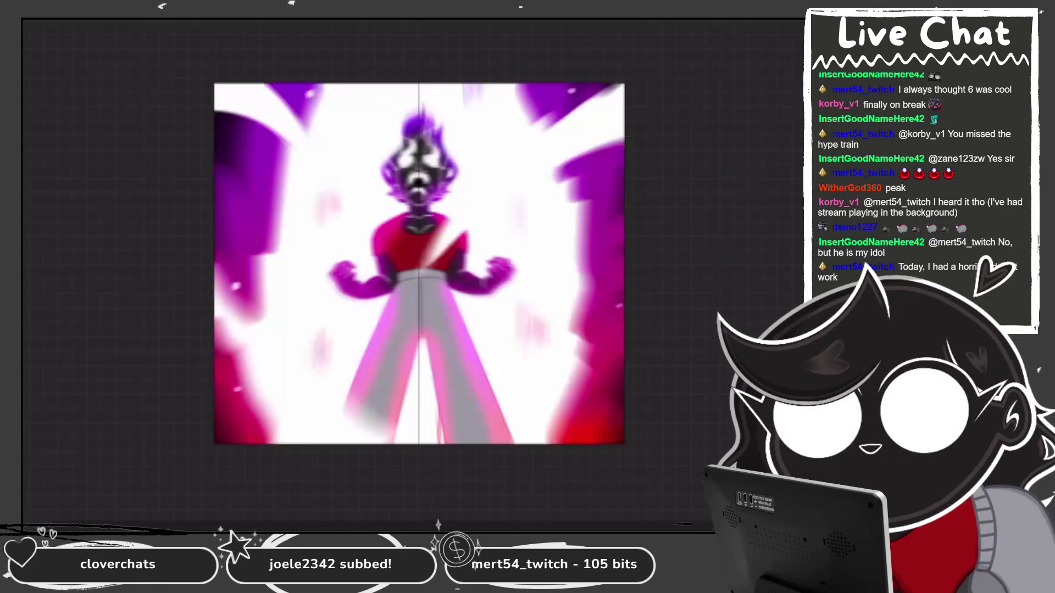
Add a new empty layer above the swirl frame.
{"action": "key", "text": "l"}
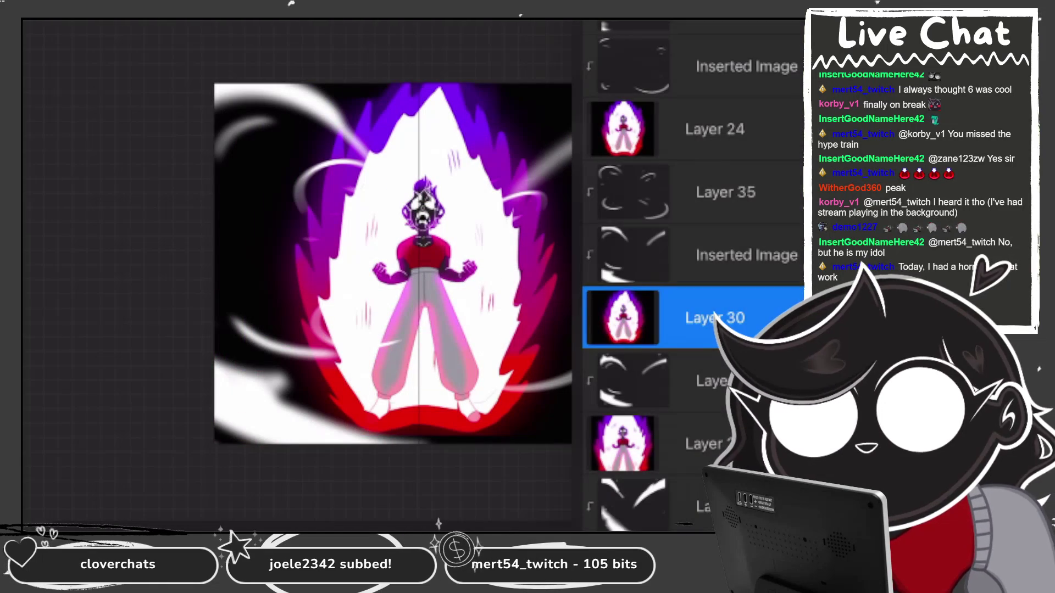
{"action": "key", "text": "ctrl+shift+n"}
{"action": "key", "text": "l"}
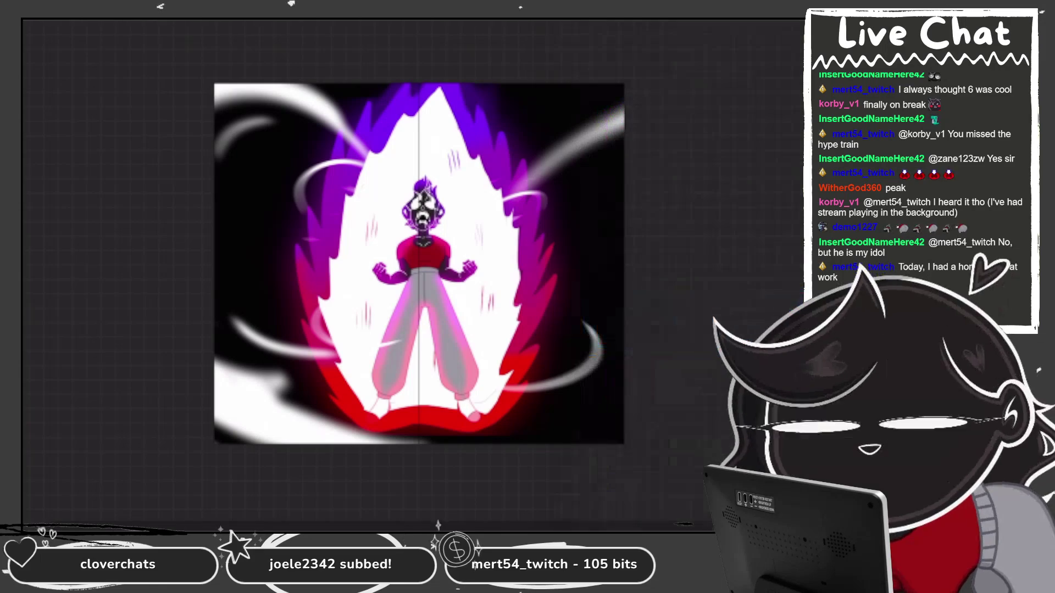
Draw a white ellipse around the figure, fill all four outer corners white, and Gaussian-blur it.
{"action": "mouse_move", "coordinate": [257, 98]}
{"action": "left_mouse_down"}
{"action": "mouse_move", "coordinate": [621, 362]}
{"action": "mouse_move", "coordinate": [530, 83]}
{"action": "left_mouse_up"}
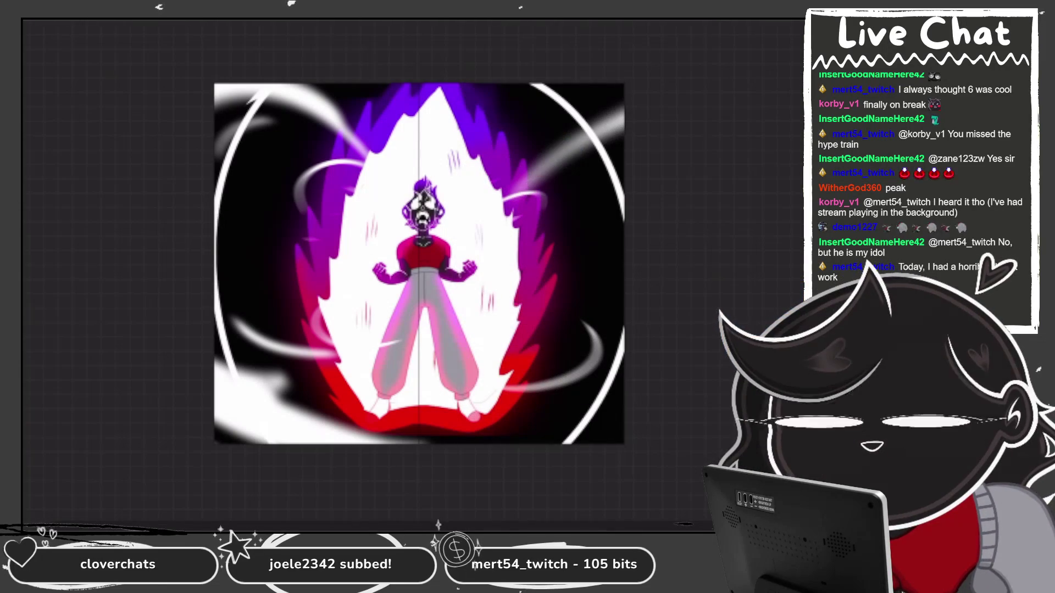
{"action": "left_click", "coordinate": [601, 107]}
{"action": "left_click", "coordinate": [616, 420]}
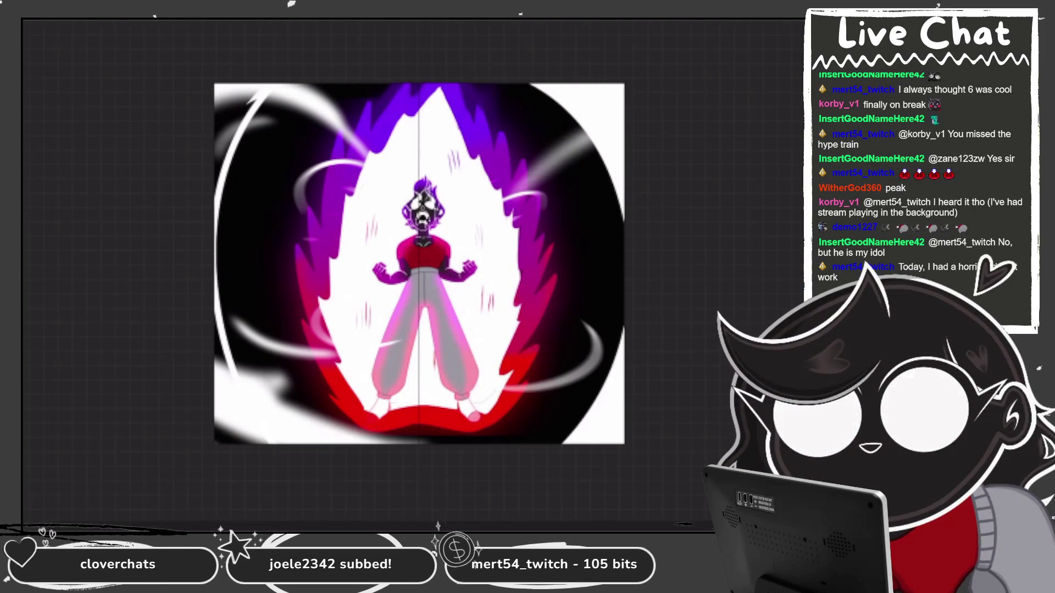
{"action": "left_click", "coordinate": [254, 137]}
{"action": "left_click", "coordinate": [231, 434]}
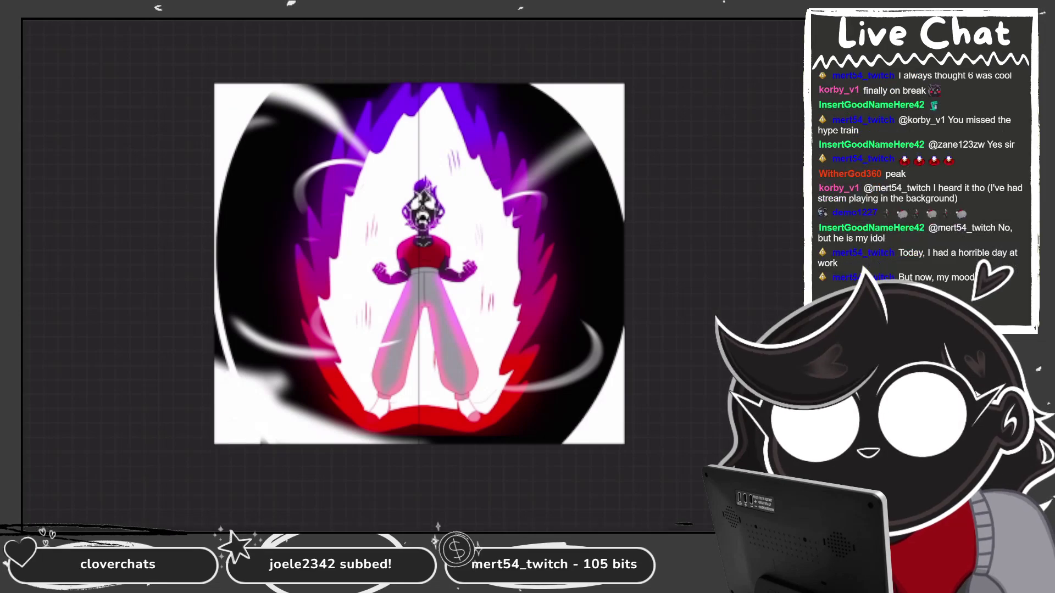
{"action": "left_click", "coordinate": [83, 204]}
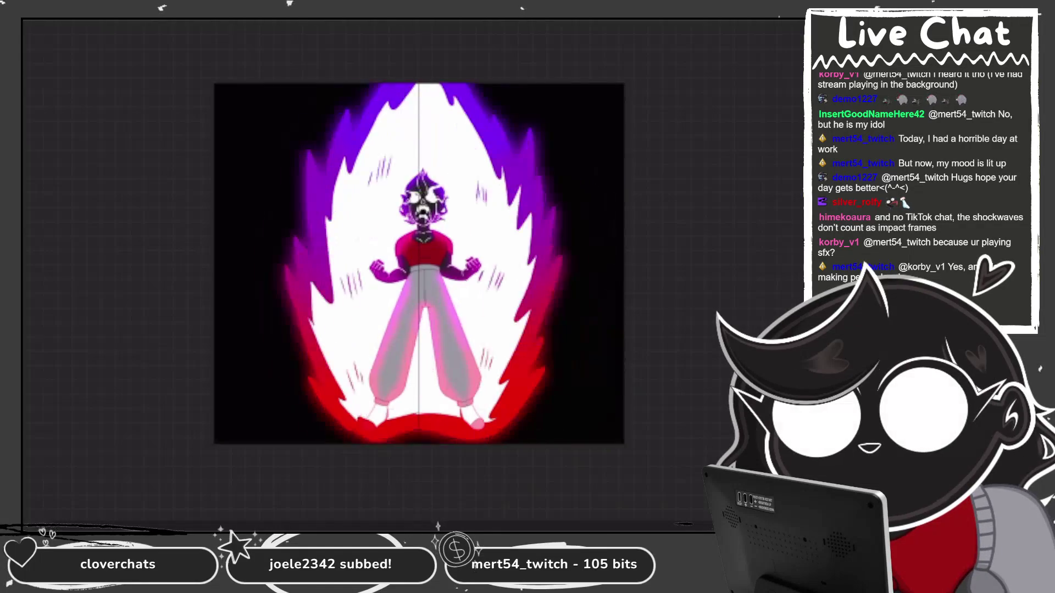
Clear all content from Layer 35.
{"action": "key", "text": "l"}
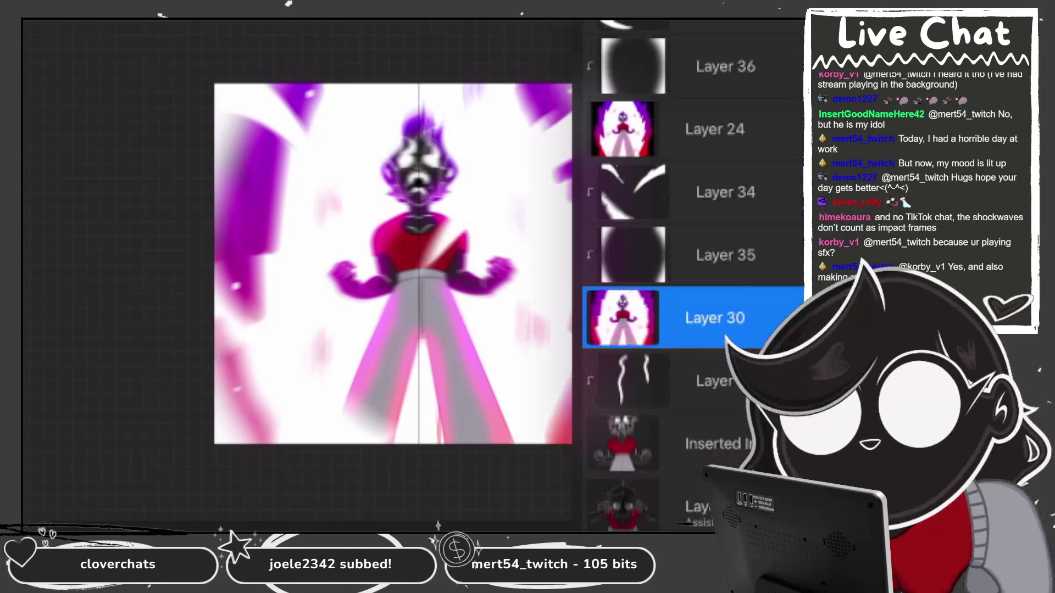
{"action": "left_click", "coordinate": [726, 255]}
{"action": "left_click", "coordinate": [725, 255]}
{"action": "left_click", "coordinate": [440, 181]}
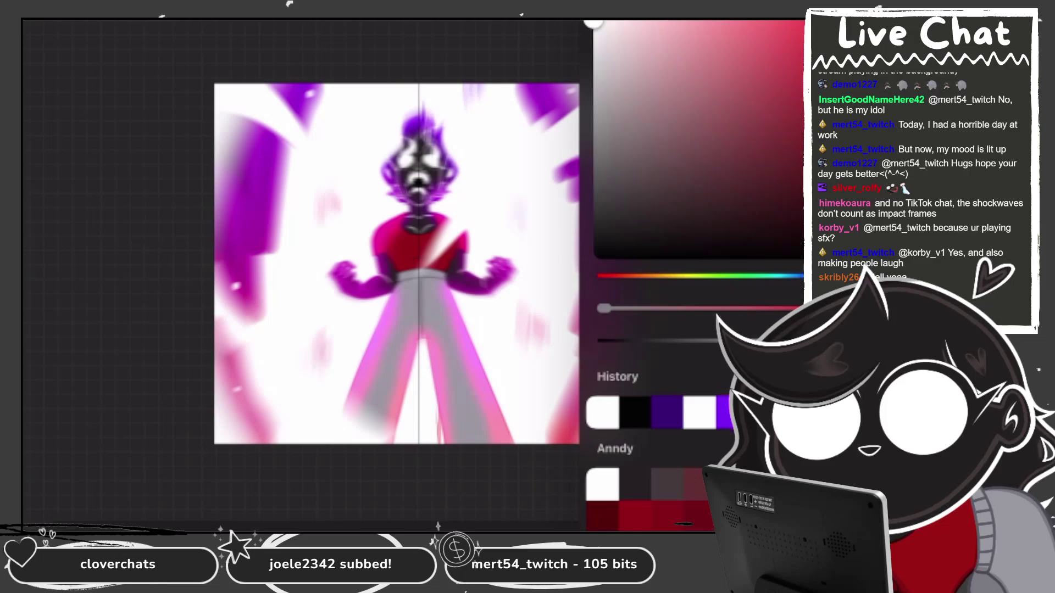
Paint red along both bottom corners and purple along the left edge and upper-left gap.
{"action": "left_click_drag", "start_coordinate": [231, 379], "coordinate": [176, 438]}
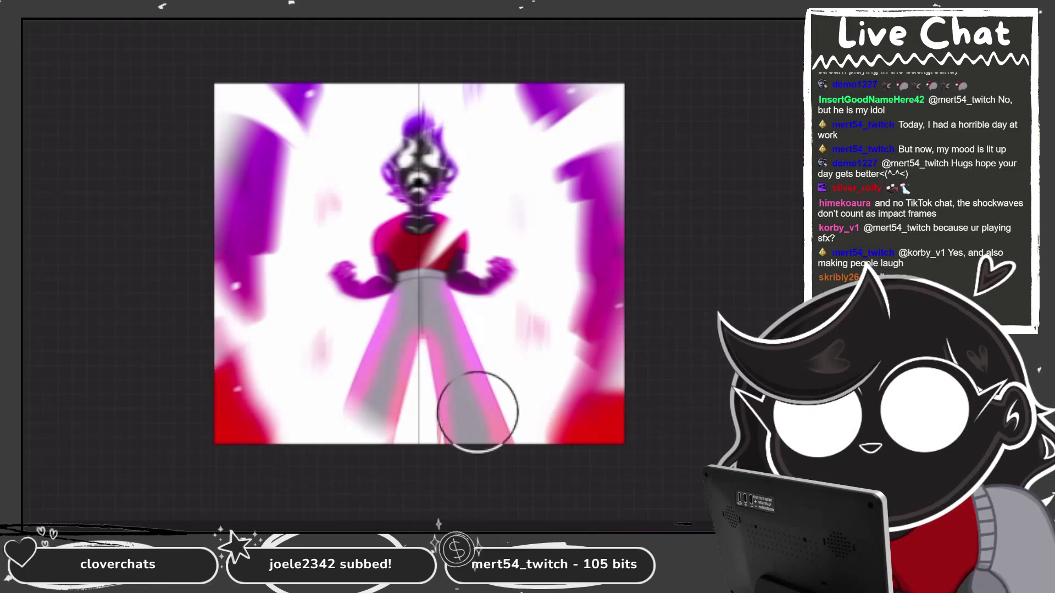
{"action": "left_click_drag", "start_coordinate": [476, 405], "coordinate": [591, 390]}
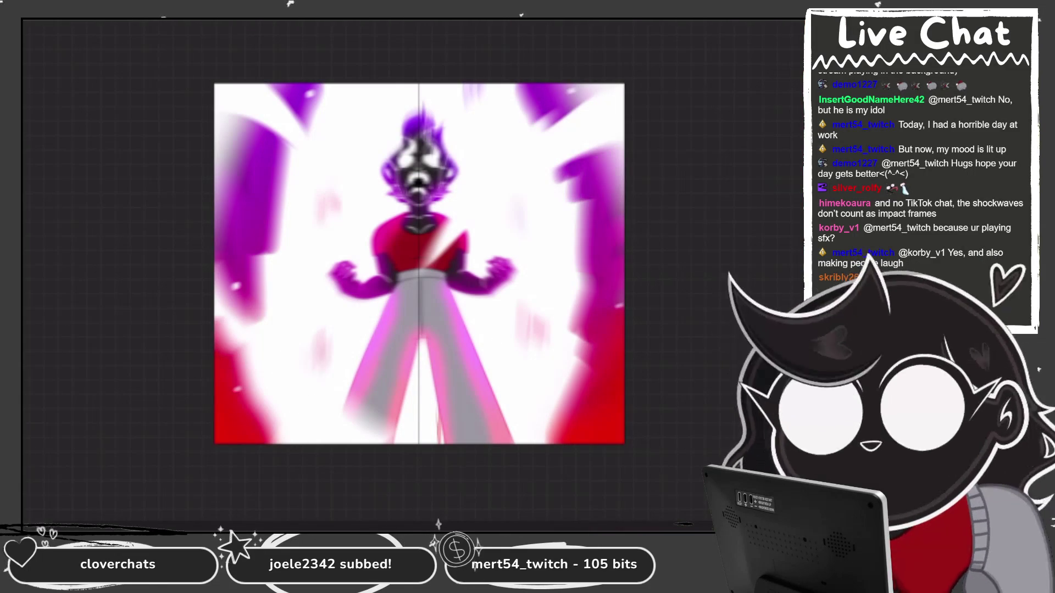
{"action": "left_click_drag", "start_coordinate": [231, 264], "coordinate": [273, 218]}
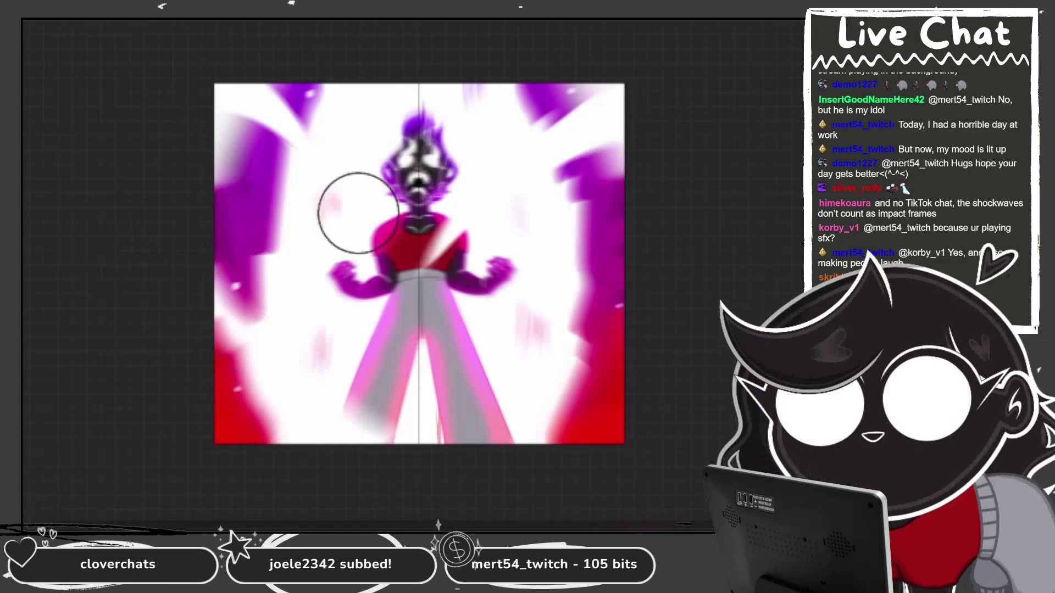
{"action": "left_click_drag", "start_coordinate": [258, 115], "coordinate": [219, 143]}
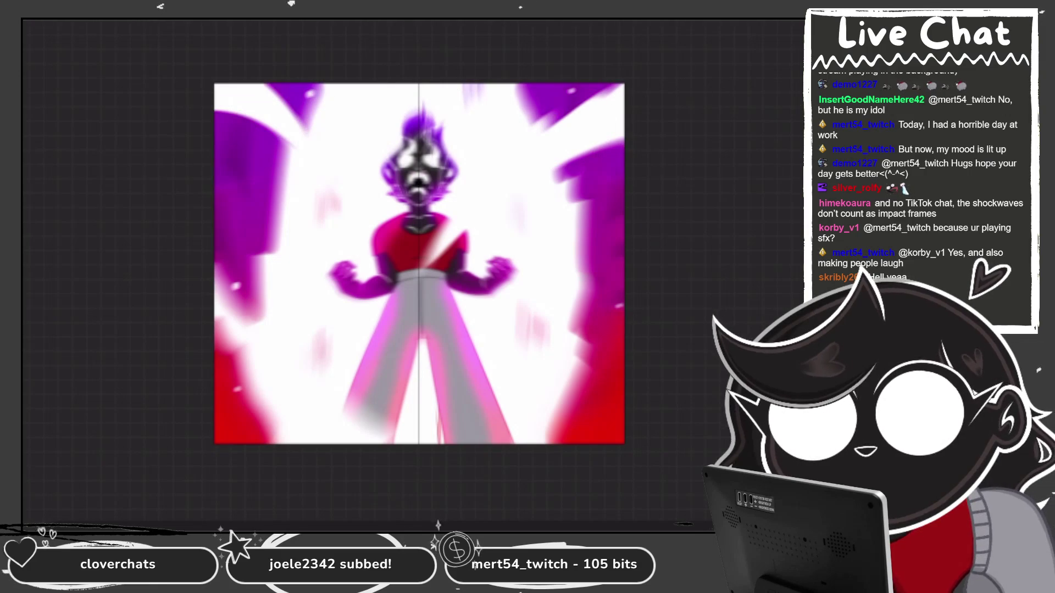
Darken the right-edge strip, then clear everything on Layer 34.
{"action": "key", "text": "space"}
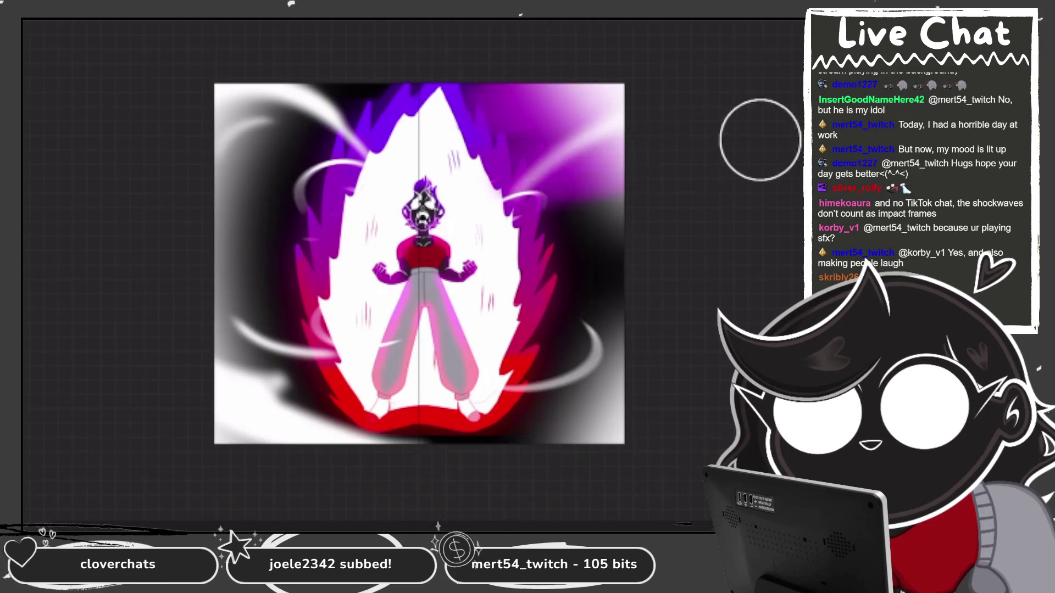
{"action": "left_click_drag", "start_coordinate": [599, 99], "coordinate": [599, 434]}
{"action": "left_click", "coordinate": [623, 318]}
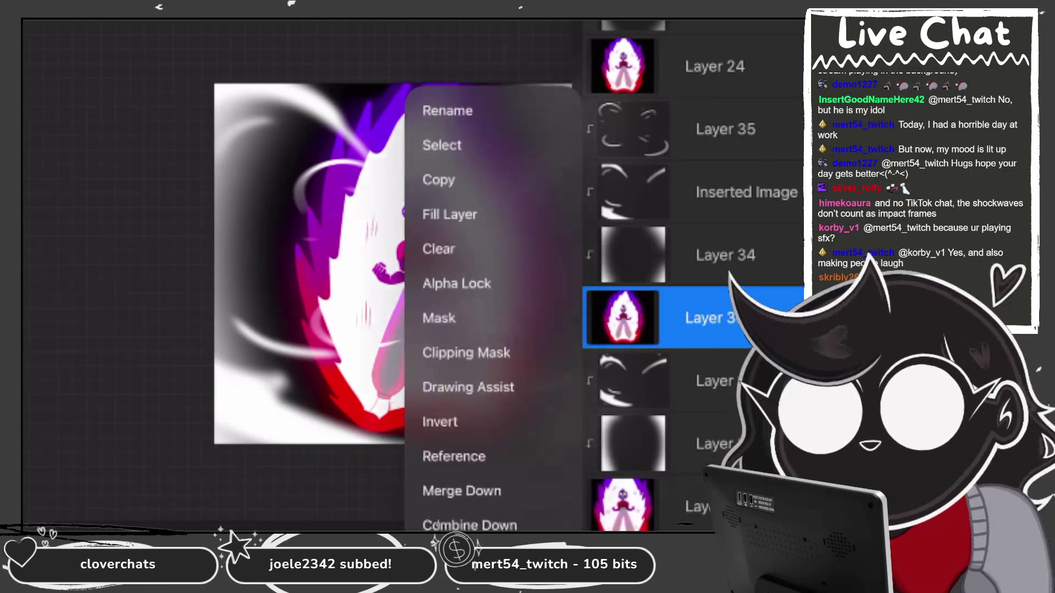
{"action": "left_click", "coordinate": [632, 254]}
{"action": "left_click", "coordinate": [449, 190]}
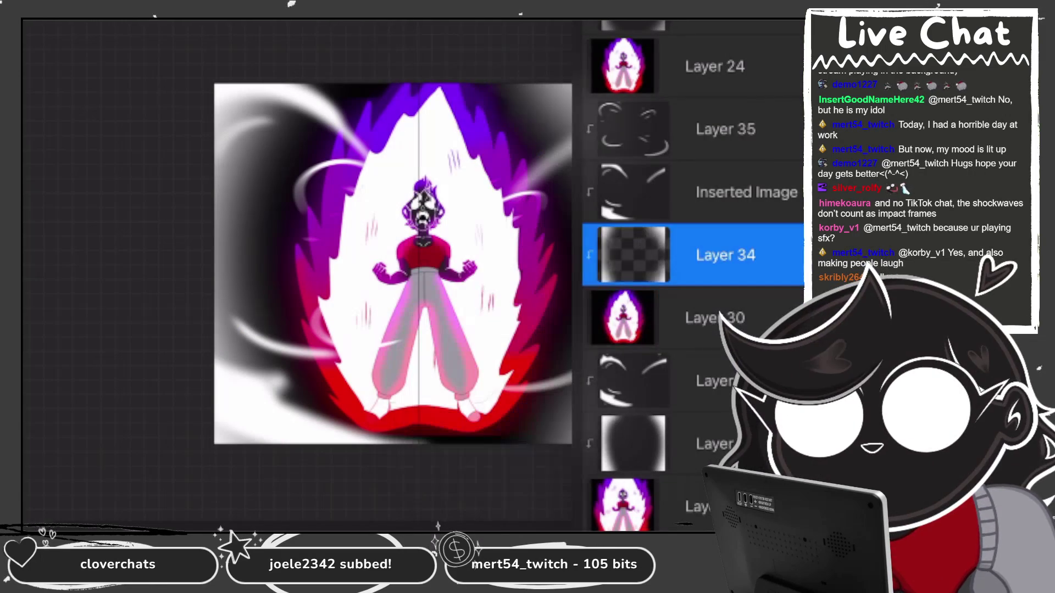
Airbrush dark purple over the top-right and top-left corners.
{"action": "left_click", "coordinate": [517, 107]}
{"action": "left_click_drag", "start_coordinate": [517, 107], "coordinate": [599, 182]}
{"action": "mouse_move", "coordinate": [374, 105]}
{"action": "left_mouse_down"}
{"action": "mouse_move", "coordinate": [209, 132]}
{"action": "mouse_move", "coordinate": [308, 64]}
{"action": "left_mouse_up"}
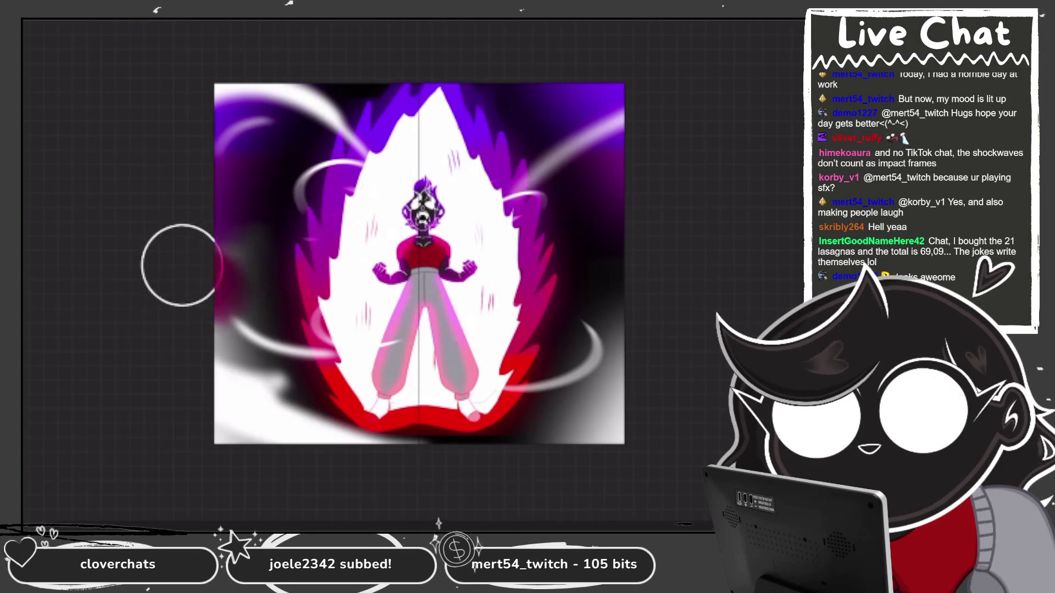
Airbrush purple on the left edge and red into the lower-left and lower-right corners.
{"action": "left_click_drag", "start_coordinate": [167, 263], "coordinate": [242, 351]}
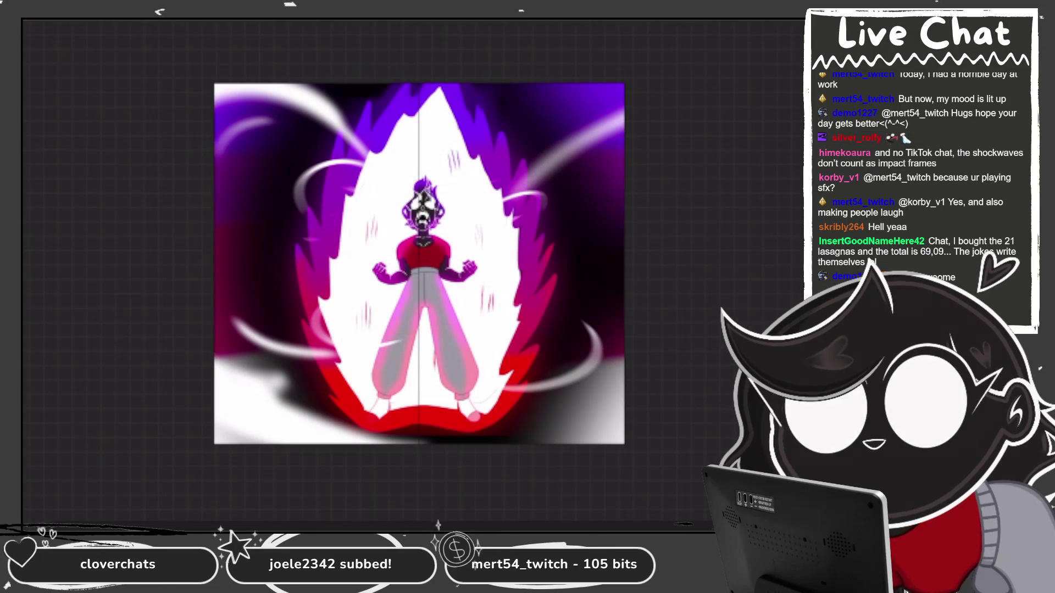
{"action": "left_click_drag", "start_coordinate": [153, 401], "coordinate": [146, 405]}
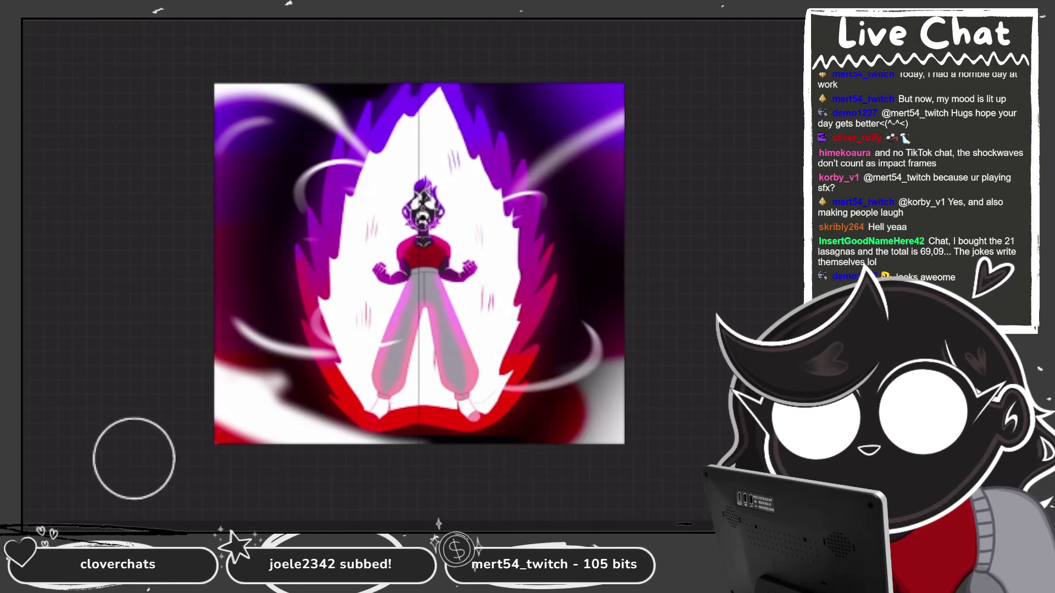
{"action": "left_click_drag", "start_coordinate": [599, 423], "coordinate": [593, 368]}
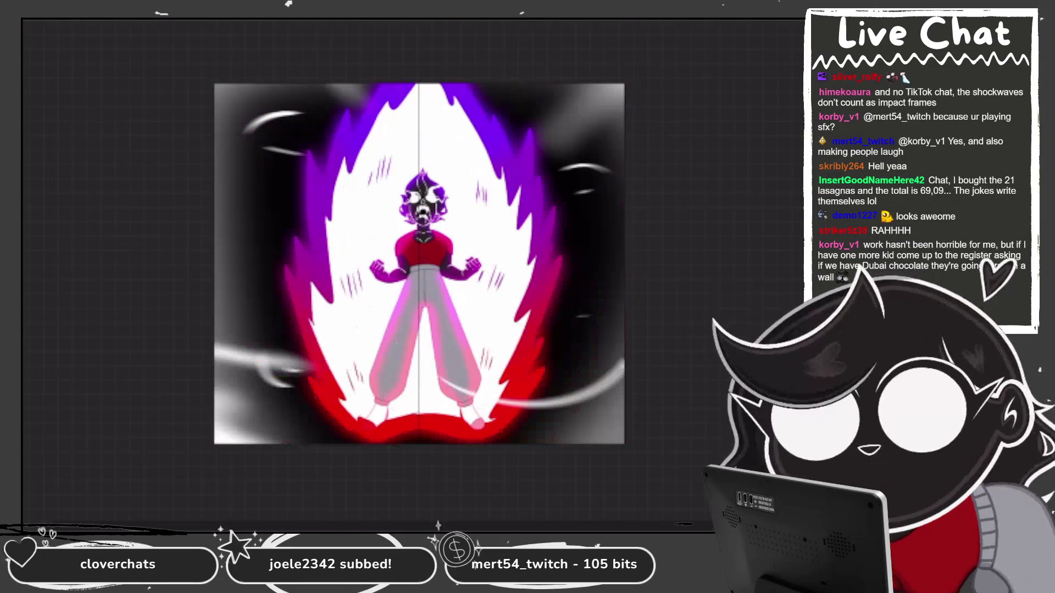
On Layer 37, paint dark red along both lower edges and sample a canvas colour.
{"action": "left_click", "coordinate": [726, 250]}
{"action": "left_click", "coordinate": [725, 255]}
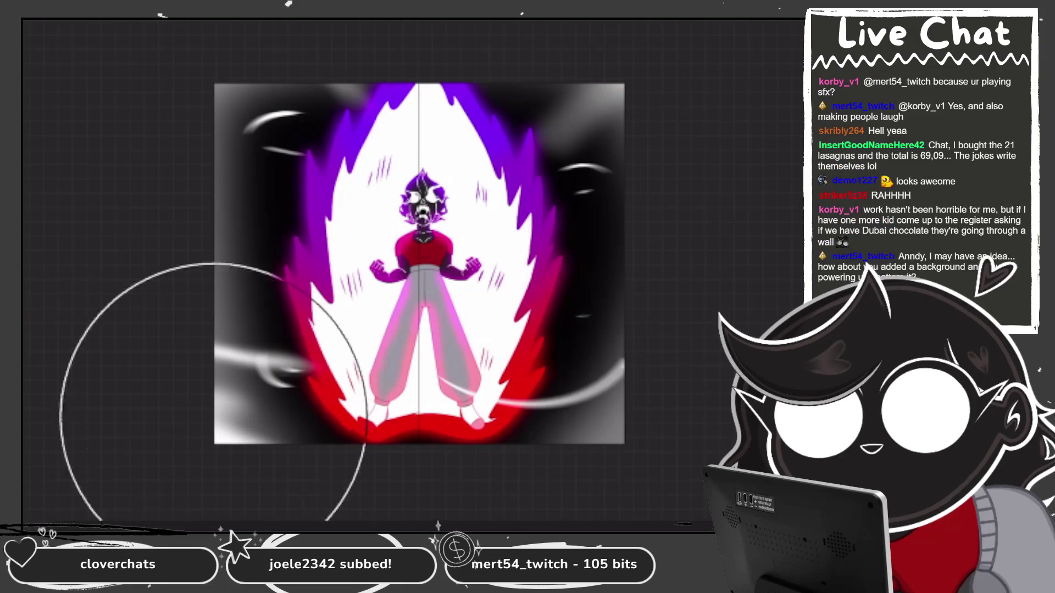
{"action": "left_click_drag", "start_coordinate": [228, 427], "coordinate": [184, 341]}
{"action": "left_click_drag", "start_coordinate": [531, 445], "coordinate": [591, 379]}
{"action": "left_click_drag", "start_coordinate": [274, 407], "coordinate": [231, 319]}
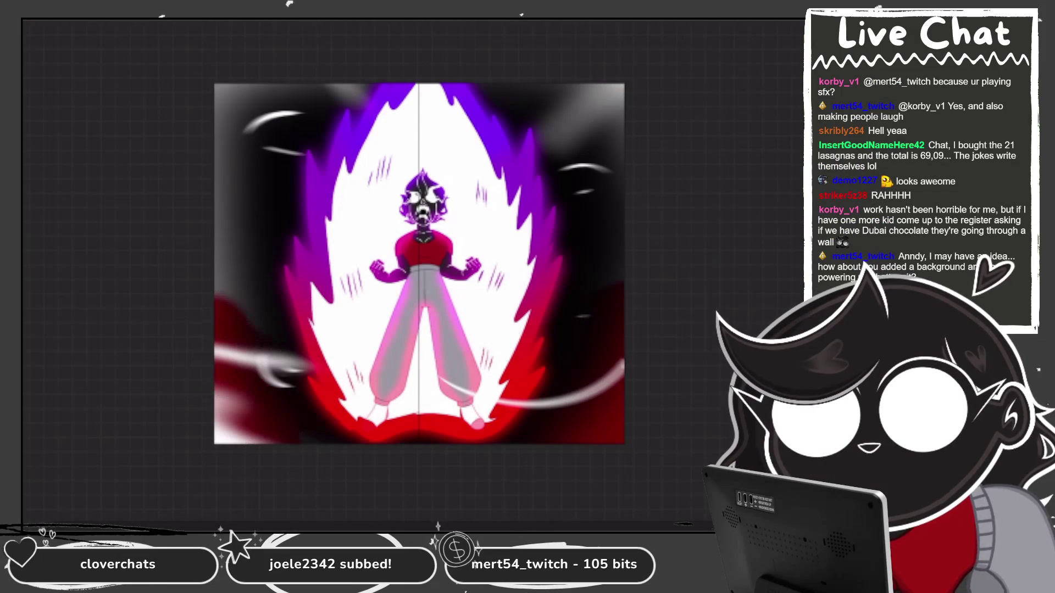
{"action": "left_click", "coordinate": [301, 259]}
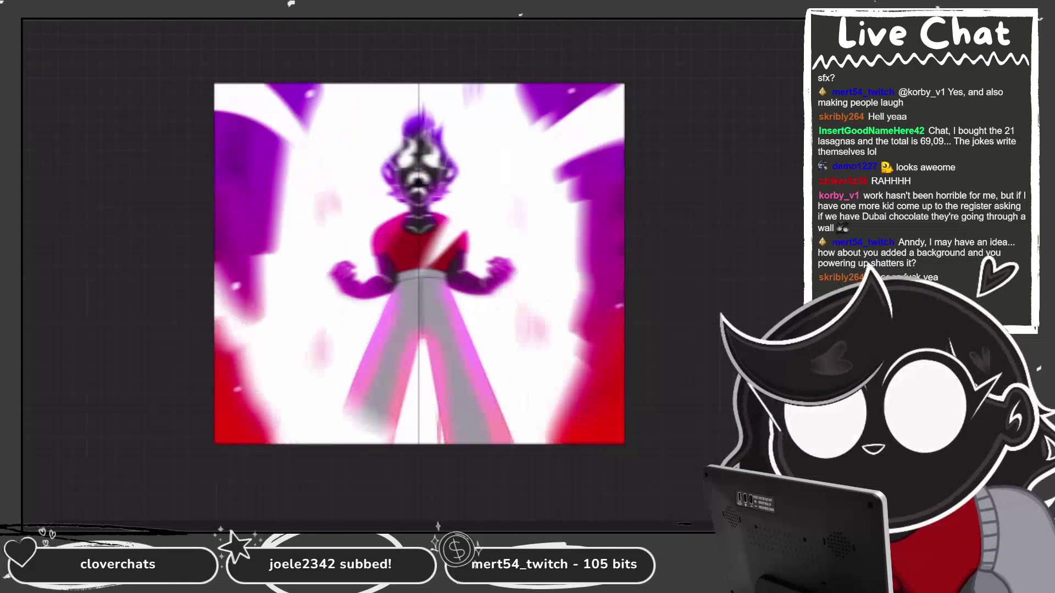
On Layer 36, airbrush red over the bottom-right and bottom-left corners.
{"action": "left_click", "coordinate": [725, 255]}
{"action": "left_click", "coordinate": [725, 255]}
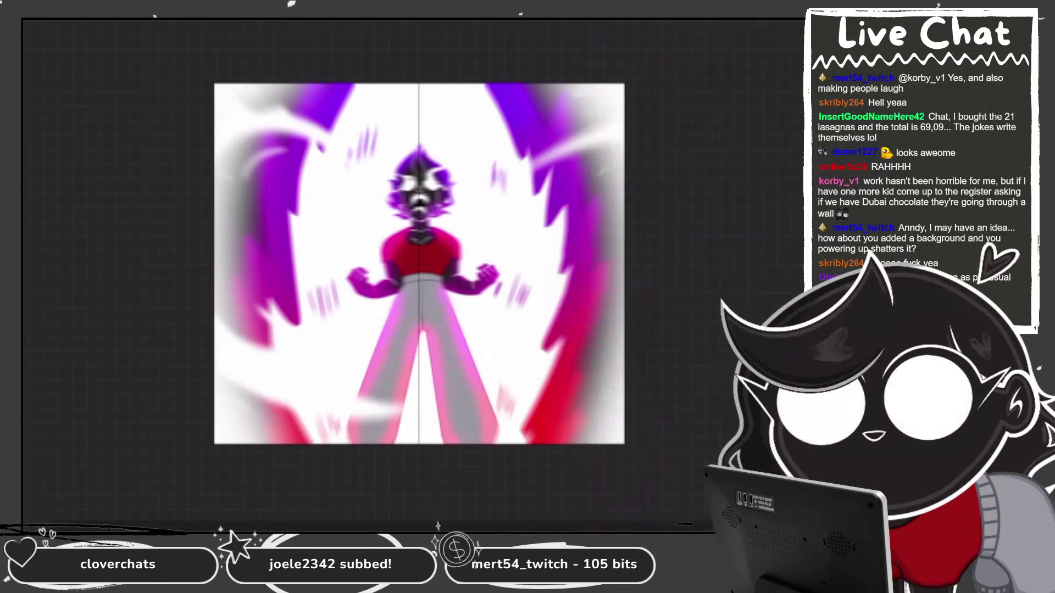
{"action": "left_click", "coordinate": [220, 384]}
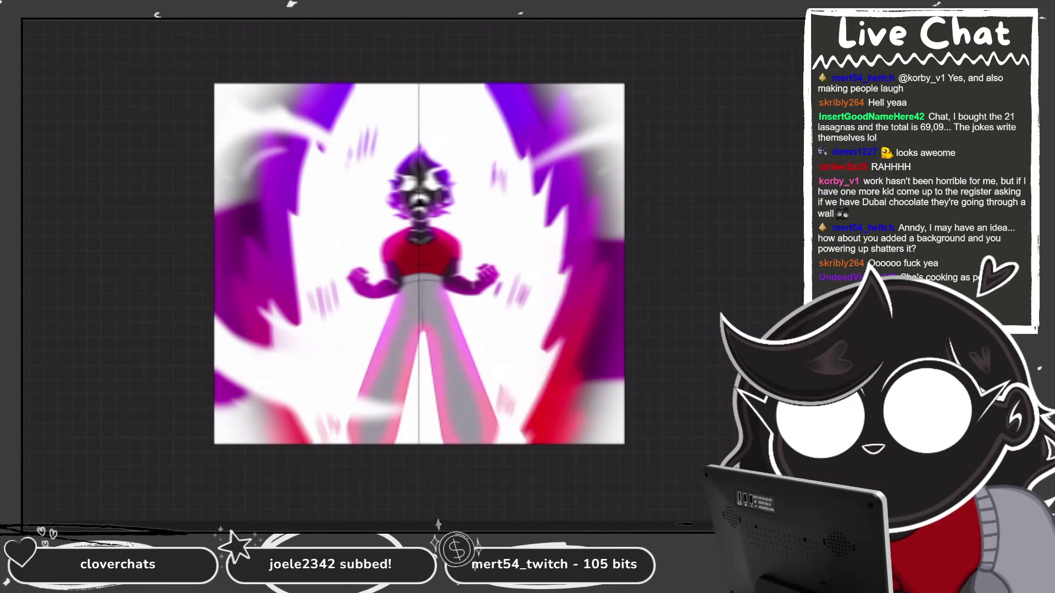
{"action": "left_click_drag", "start_coordinate": [582, 395], "coordinate": [600, 419]}
{"action": "left_click_drag", "start_coordinate": [275, 401], "coordinate": [231, 434]}
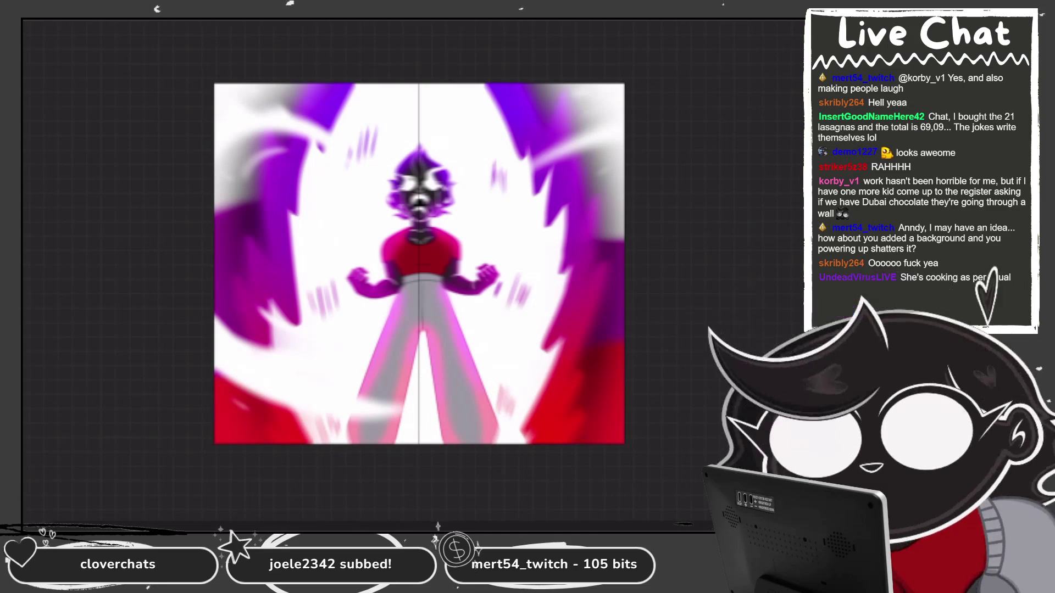
Paint purple along the right edge and both top corners, then play the animation.
{"action": "left_click_drag", "start_coordinate": [324, 164], "coordinate": [188, 154]}
{"action": "left_click_drag", "start_coordinate": [668, 176], "coordinate": [607, 171]}
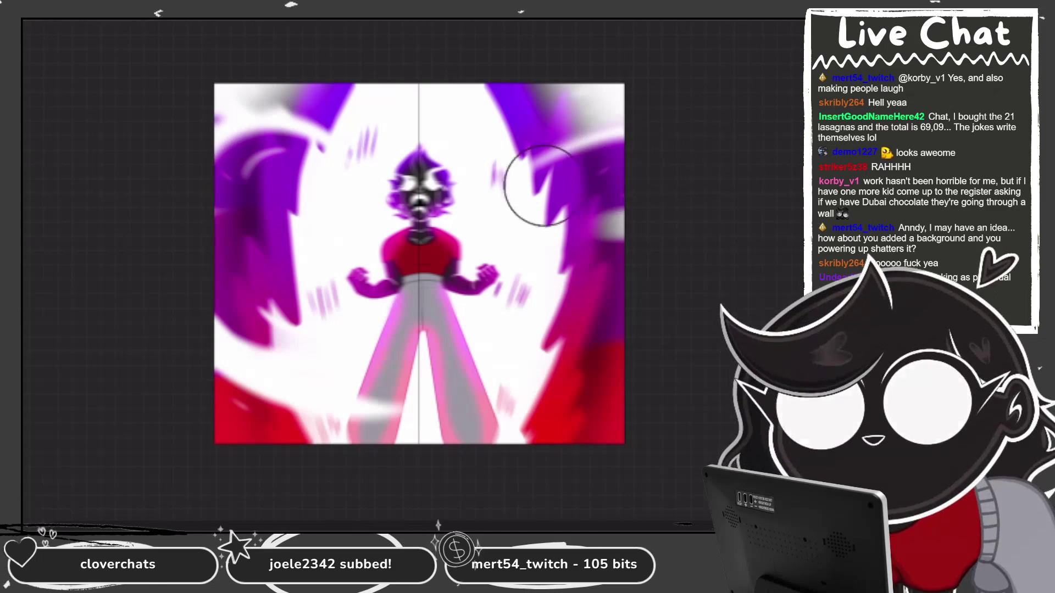
{"action": "left_click", "coordinate": [322, 75]}
{"action": "mouse_move", "coordinate": [237, 93]}
{"action": "left_mouse_down"}
{"action": "mouse_move", "coordinate": [248, 106]}
{"action": "mouse_move", "coordinate": [184, 113]}
{"action": "left_mouse_up"}
{"action": "mouse_move", "coordinate": [615, 93]}
{"action": "left_mouse_down"}
{"action": "mouse_move", "coordinate": [598, 84]}
{"action": "mouse_move", "coordinate": [577, 110]}
{"action": "left_mouse_up"}
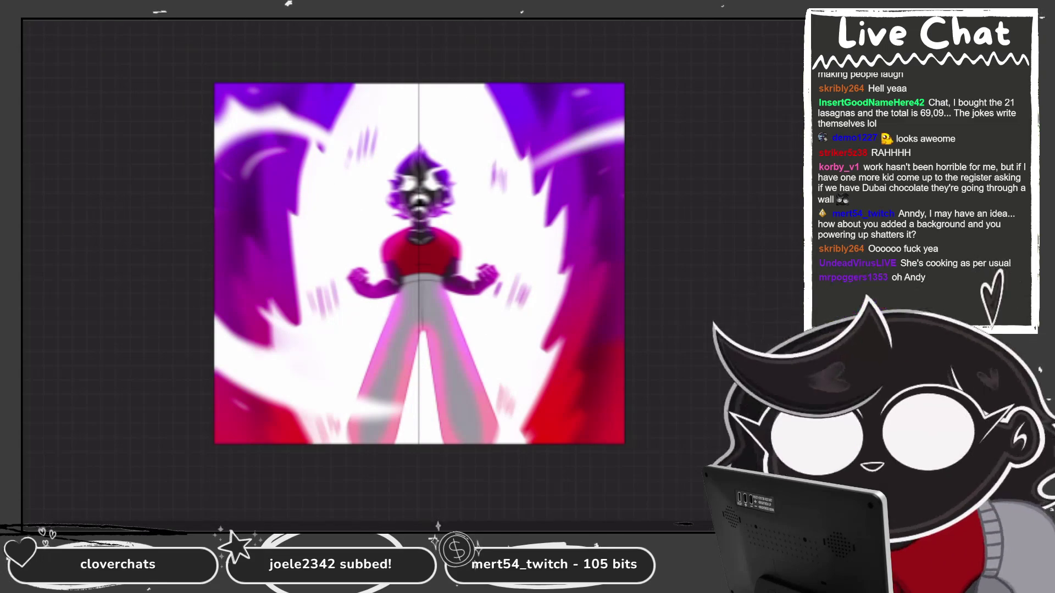
{"action": "key", "text": "space"}
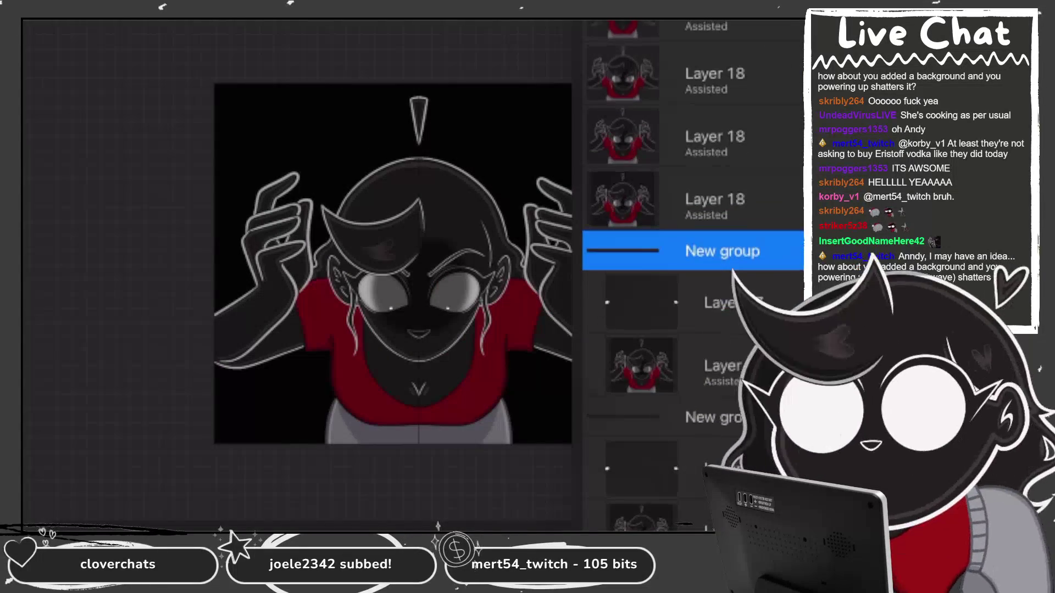
Select the blank layer below the second New group and browse the artwork gallery.
{"action": "left_click", "coordinate": [641, 468]}
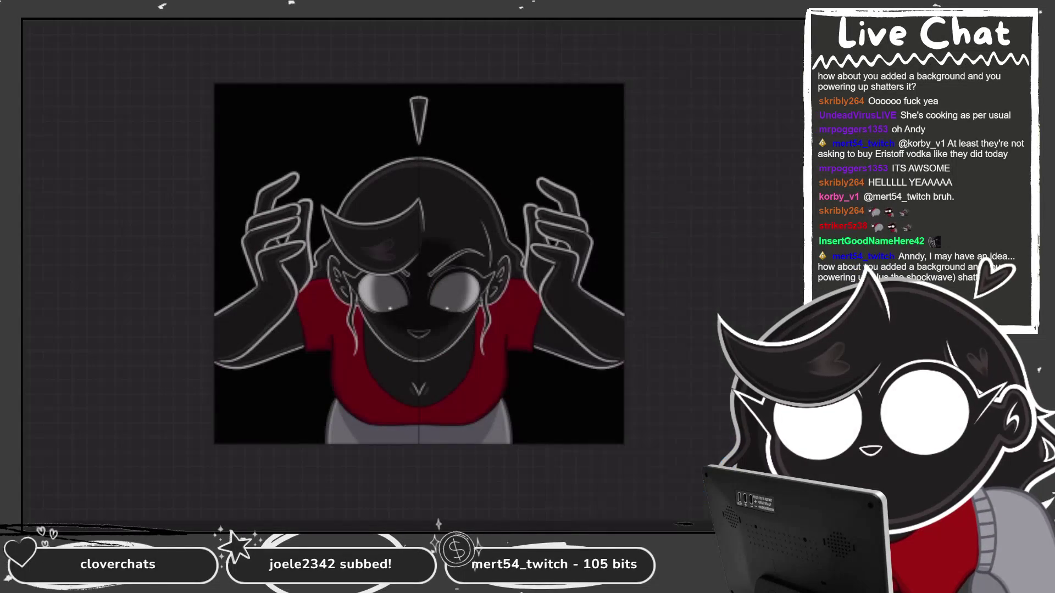
{"action": "scroll", "coordinate": [368, 275], "scroll_direction": "up", "scroll_amount": 10}
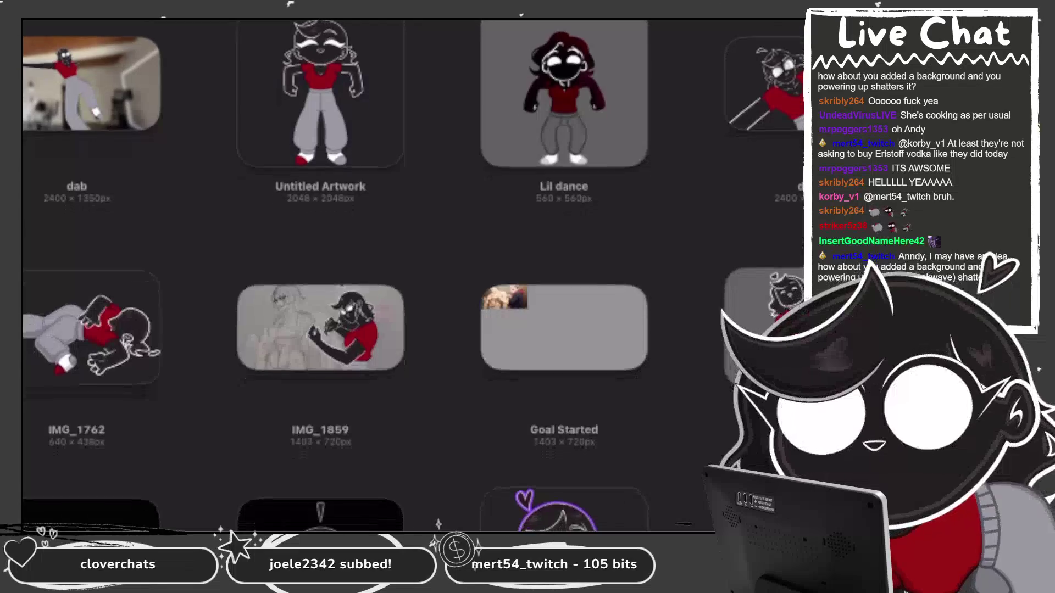
{"action": "scroll", "coordinate": [412, 274], "scroll_direction": "down", "scroll_amount": 1}
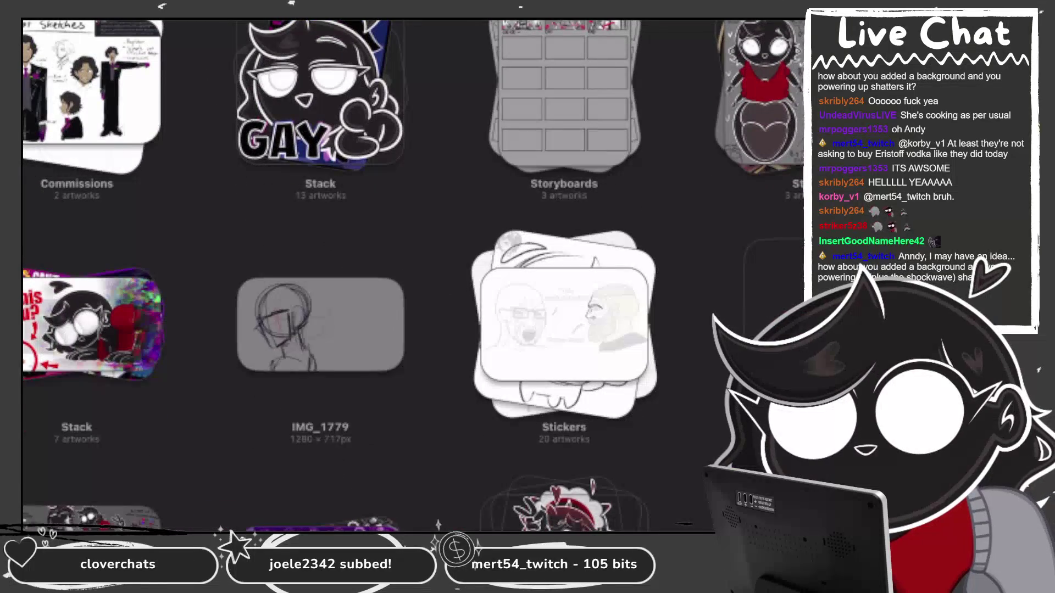